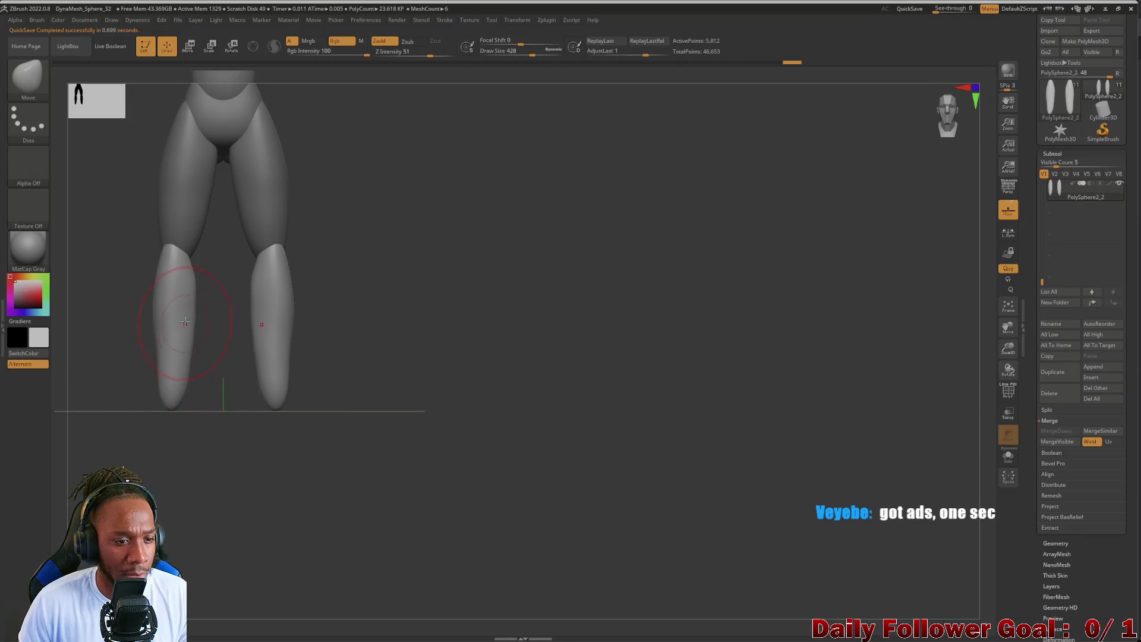
- Enlarge the brush, toggle Smooth, inspect the legs from several angles, and select PM3D_Sphere3D1
key(bracketright)
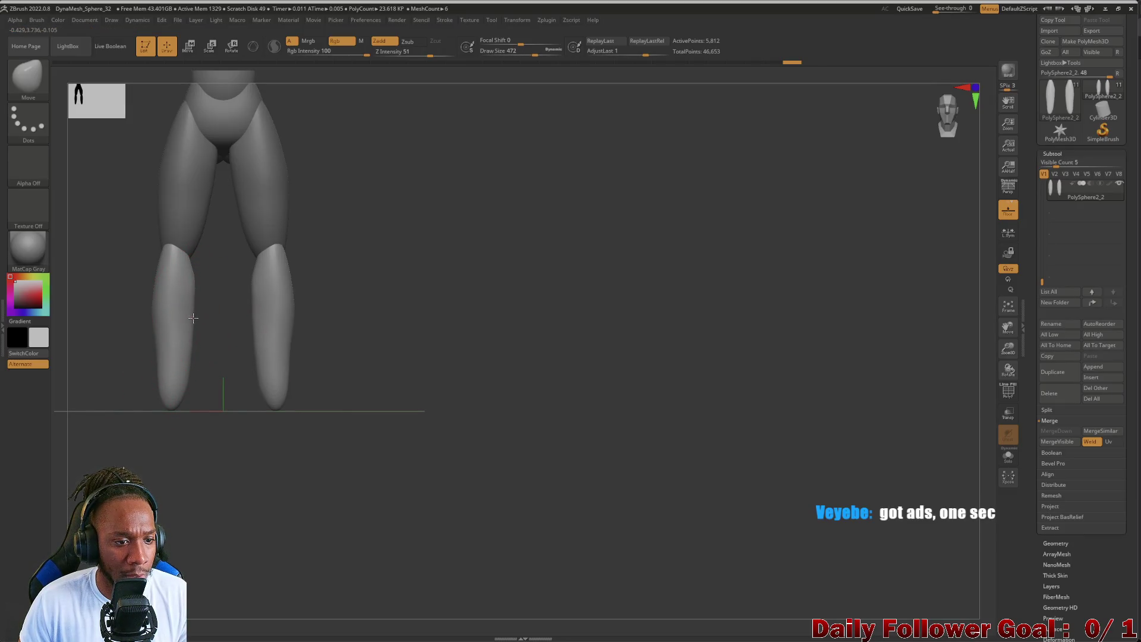
key(shift)
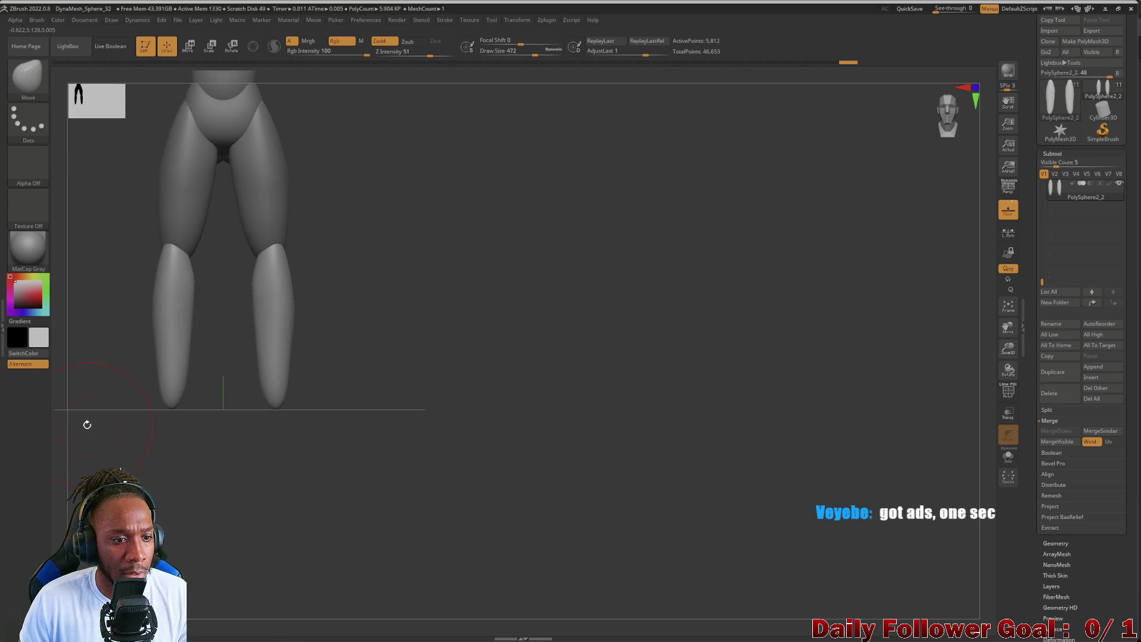
mouse_move(86, 424)
mouse_down()
mouse_move(133, 413)
mouse_move(185, 376)
mouse_move(255, 384)
mouse_up()
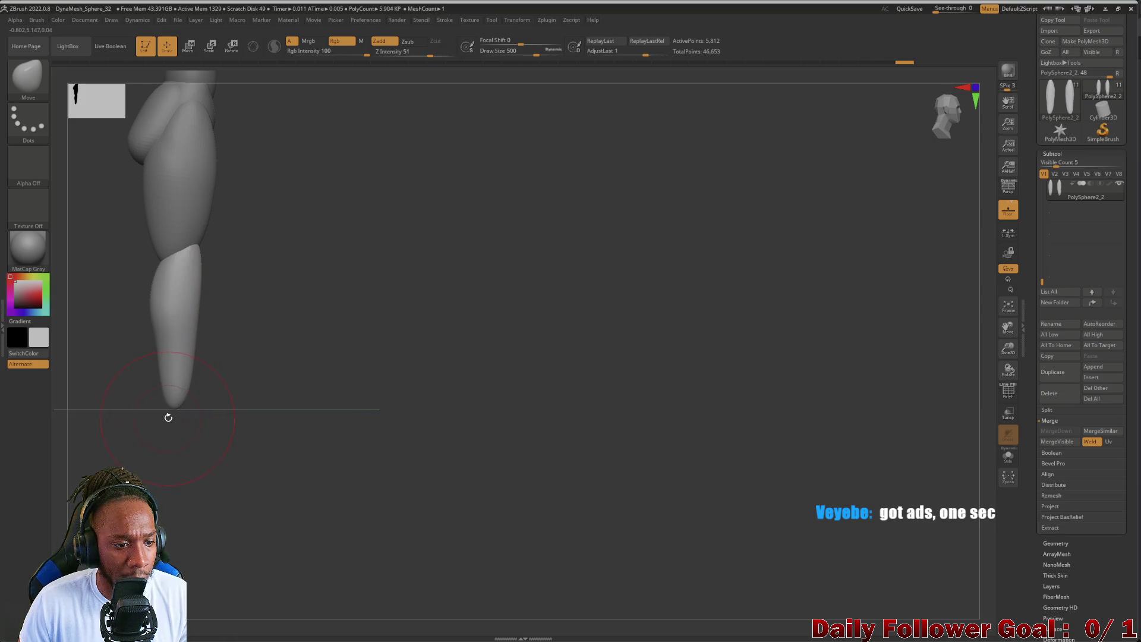
drag(186, 425, 130, 412)
mouse_move(143, 349)
mouse_down()
mouse_move(69, 372)
mouse_move(95, 398)
mouse_move(102, 313)
mouse_move(118, 394)
mouse_move(136, 398)
mouse_move(97, 402)
mouse_move(97, 412)
mouse_move(77, 377)
mouse_up()
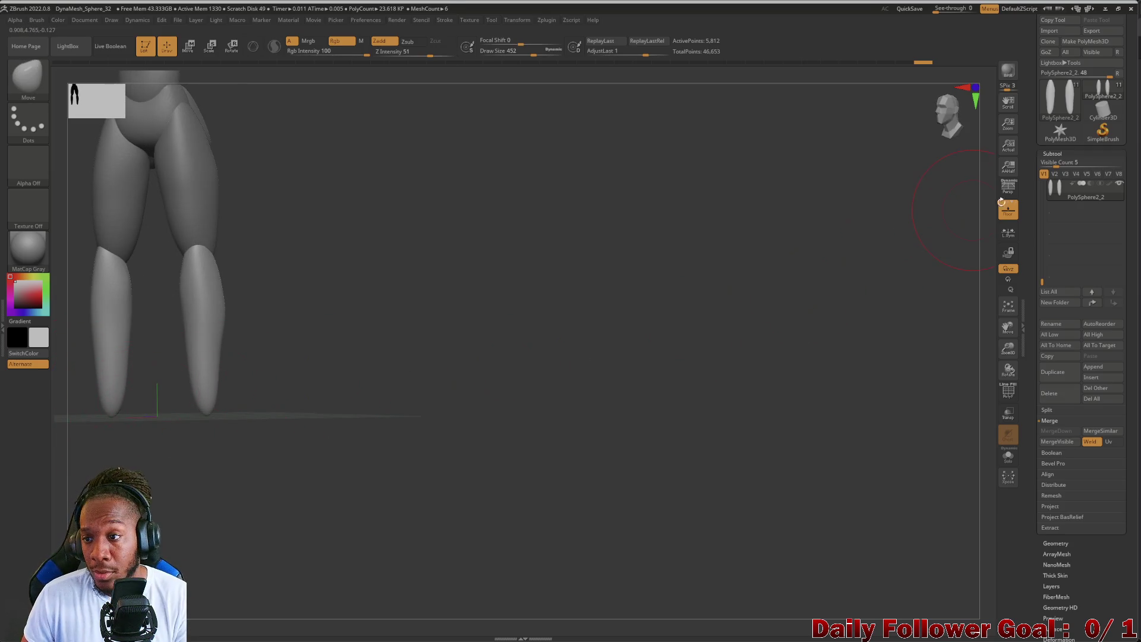
drag(1042, 273, 1041, 238)
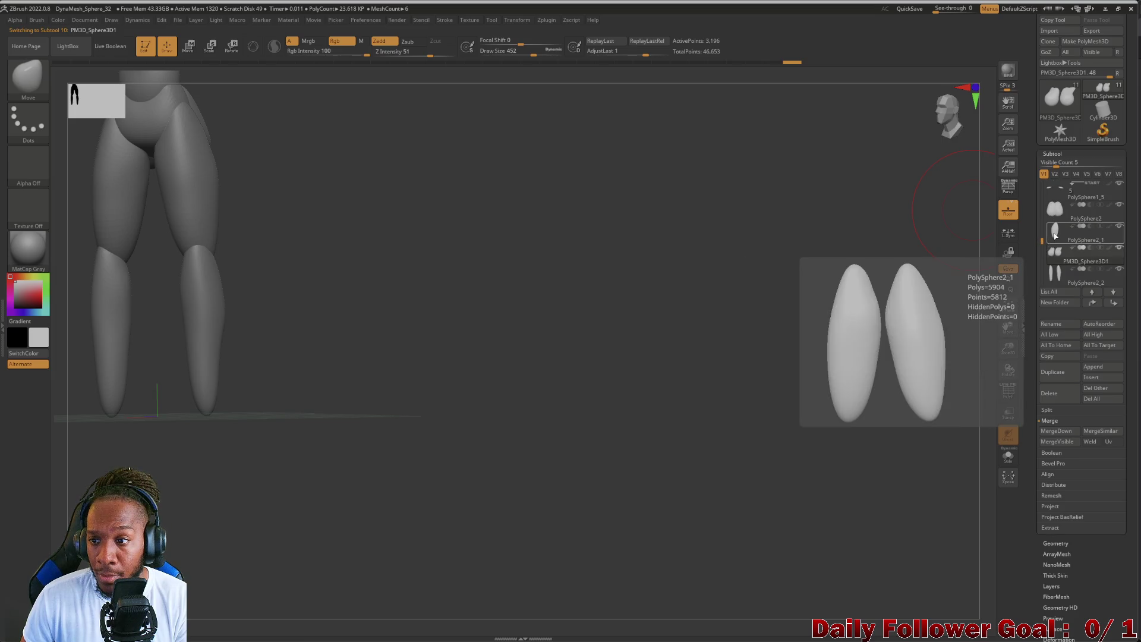
- Select PolySphere2_1 and move PM3D_Sphere3D1 above it in the subtool list
click(1056, 236)
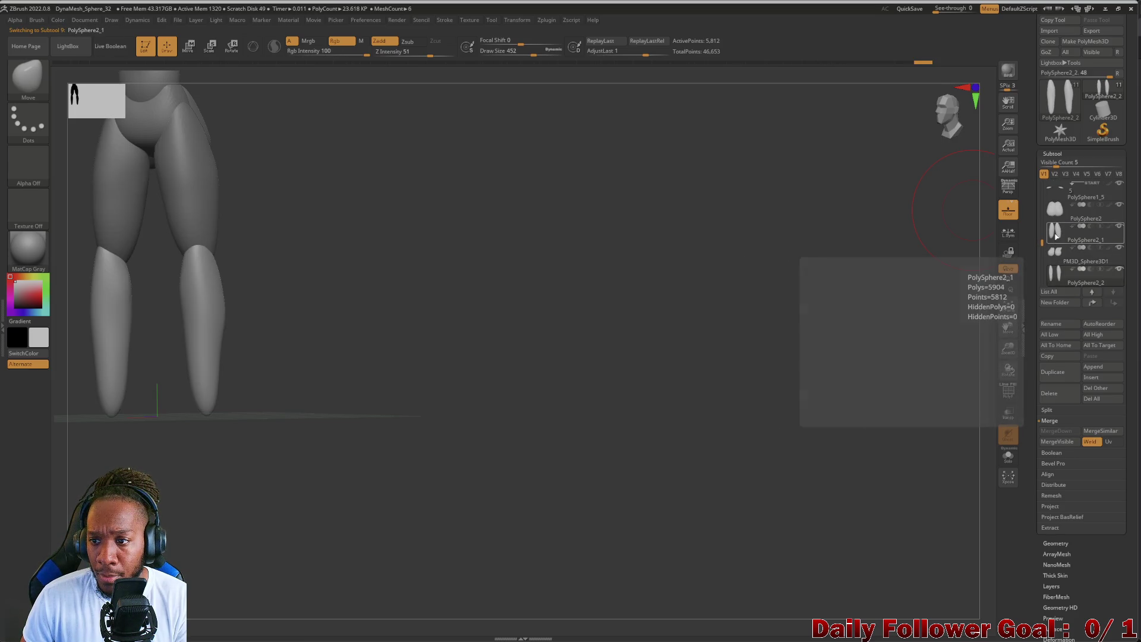
drag(1058, 262, 1058, 241)
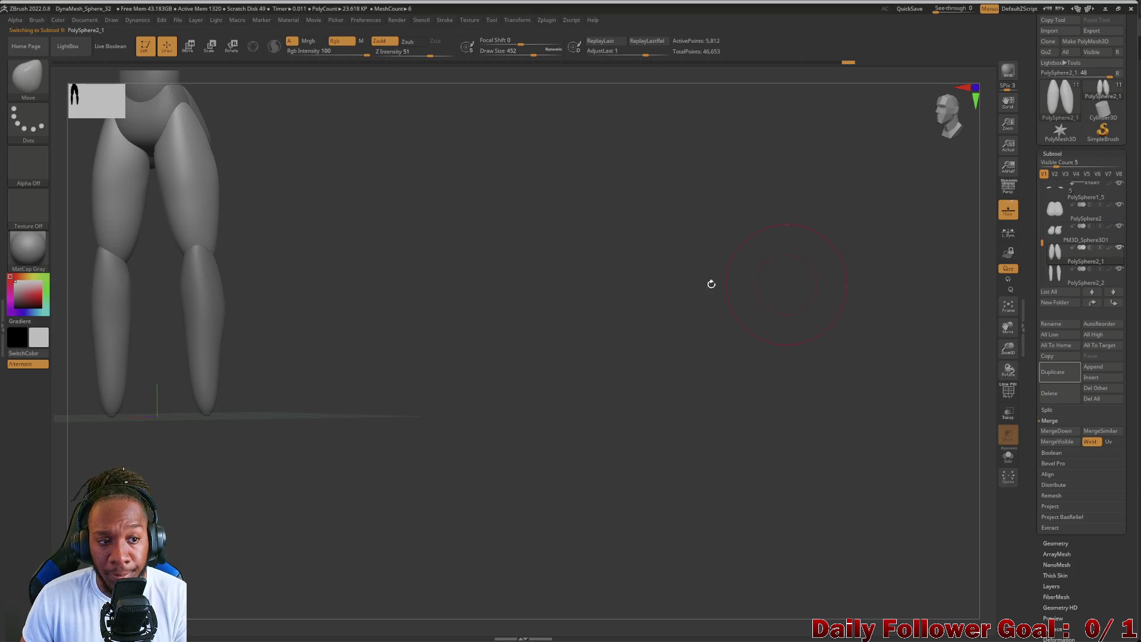
drag(321, 363, 329, 390)
mouse_move(112, 349)
mouse_down()
mouse_move(266, 301)
mouse_move(230, 316)
mouse_move(168, 301)
mouse_move(220, 298)
mouse_move(212, 305)
mouse_move(201, 288)
mouse_move(206, 382)
mouse_up()
- Zoom in on the leg to check the angle, then minimize ZBrush
mouse_move(171, 341)
mouse_down()
mouse_move(183, 351)
mouse_move(189, 419)
mouse_up()
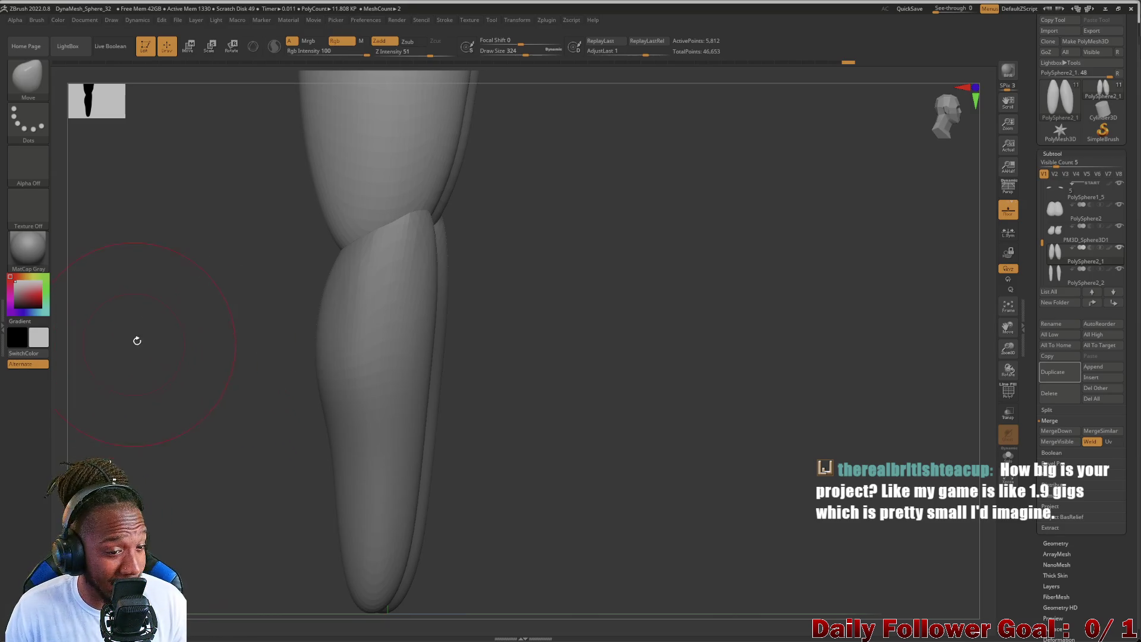
mouse_move(137, 341)
mouse_down()
mouse_move(101, 343)
mouse_move(147, 362)
mouse_up()
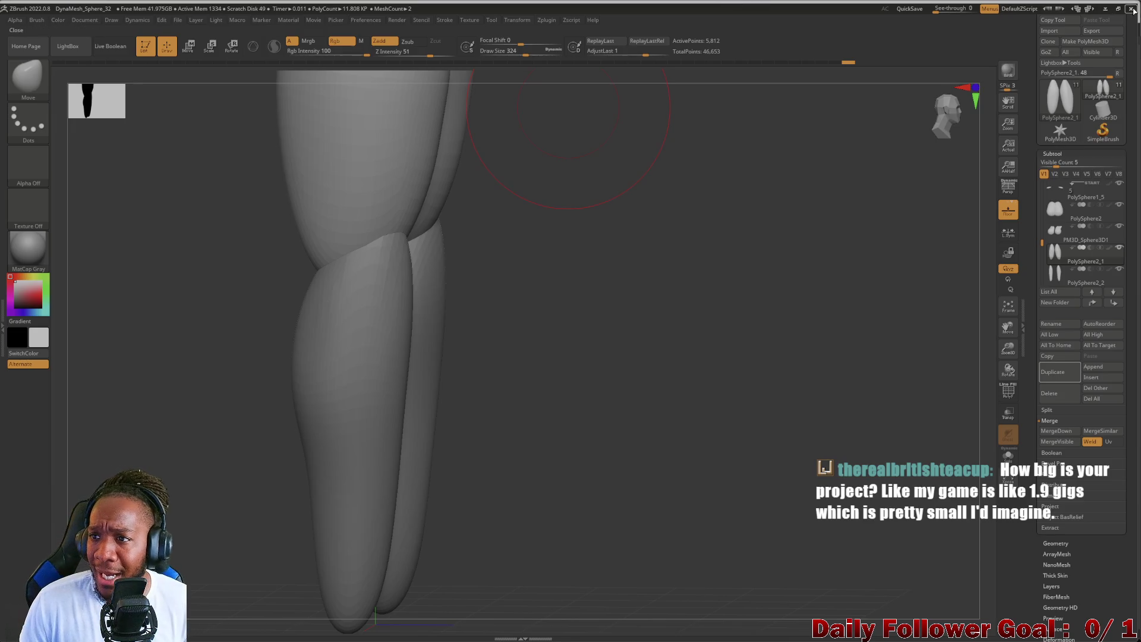
click(1105, 8)
- Minimize Unity, check the ForeverFight folder's size in Properties, then bring Unity back
click(1088, 5)
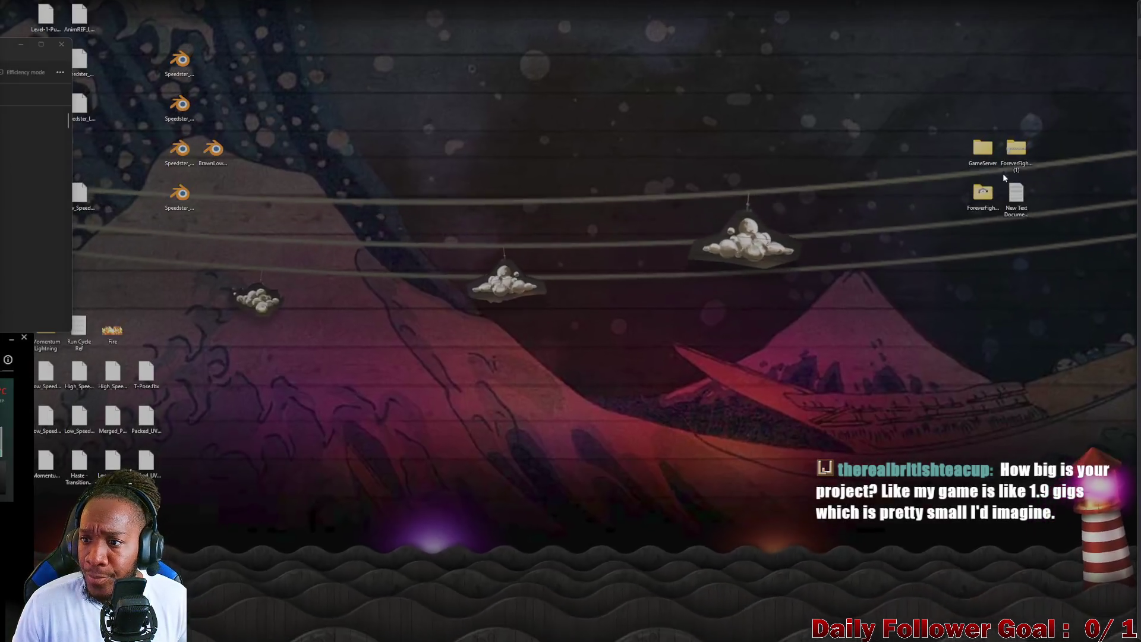
mouse_move(1021, 153)
mouse_down()
mouse_move(1003, 331)
mouse_move(1017, 332)
mouse_move(1015, 131)
mouse_move(1017, 148)
mouse_up()
right_click(985, 198)
click(1019, 302)
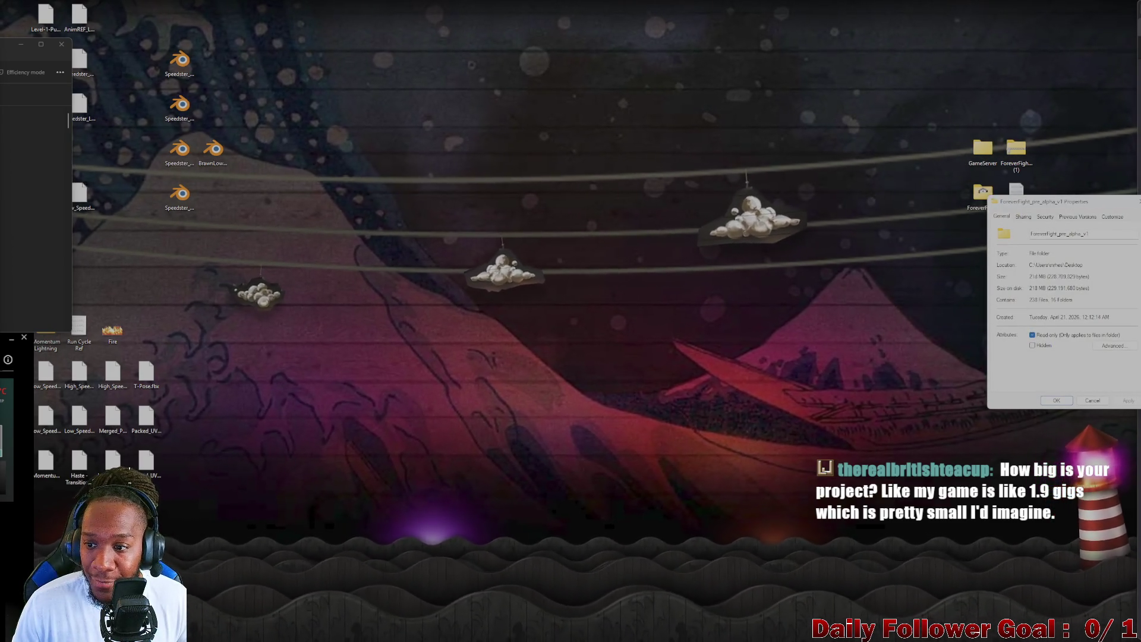
key(Escape)
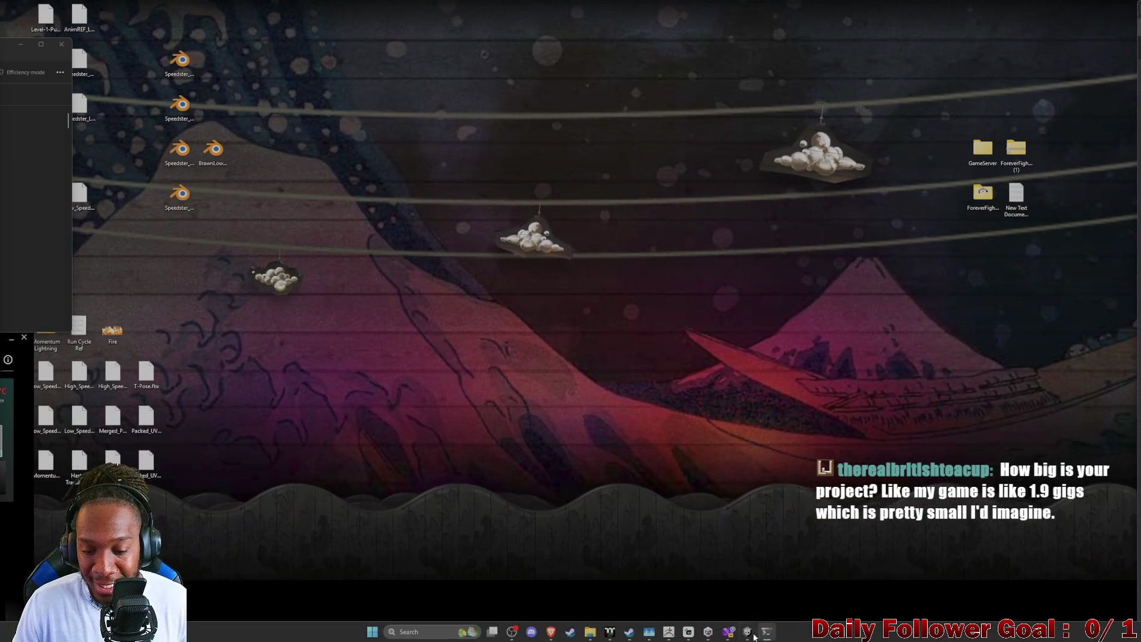
mouse_move(729, 638)
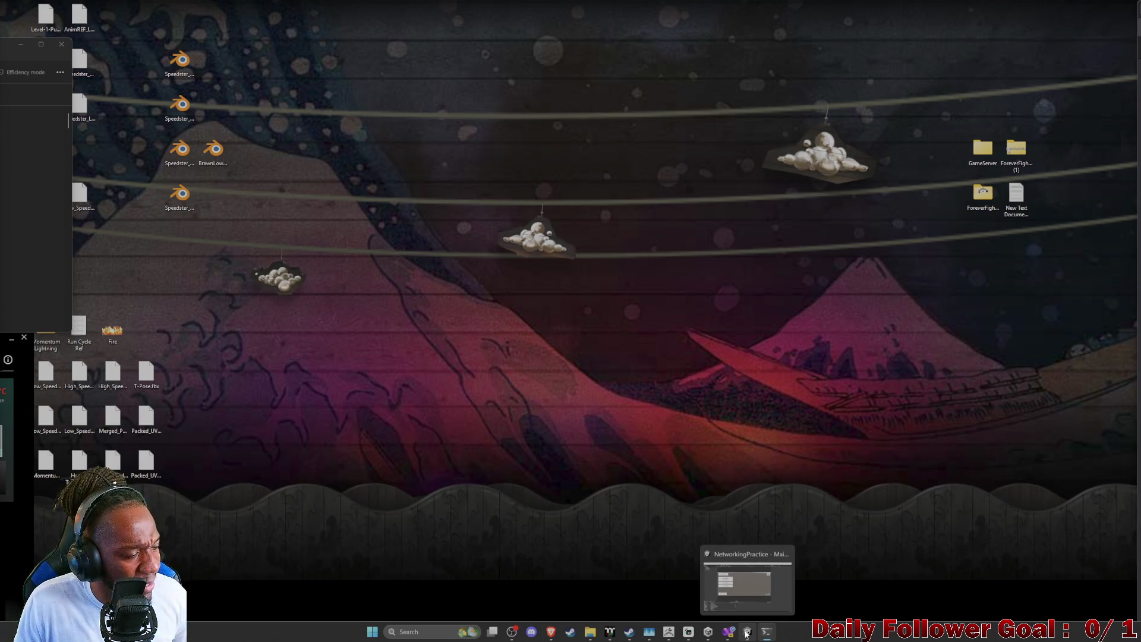
click(746, 635)
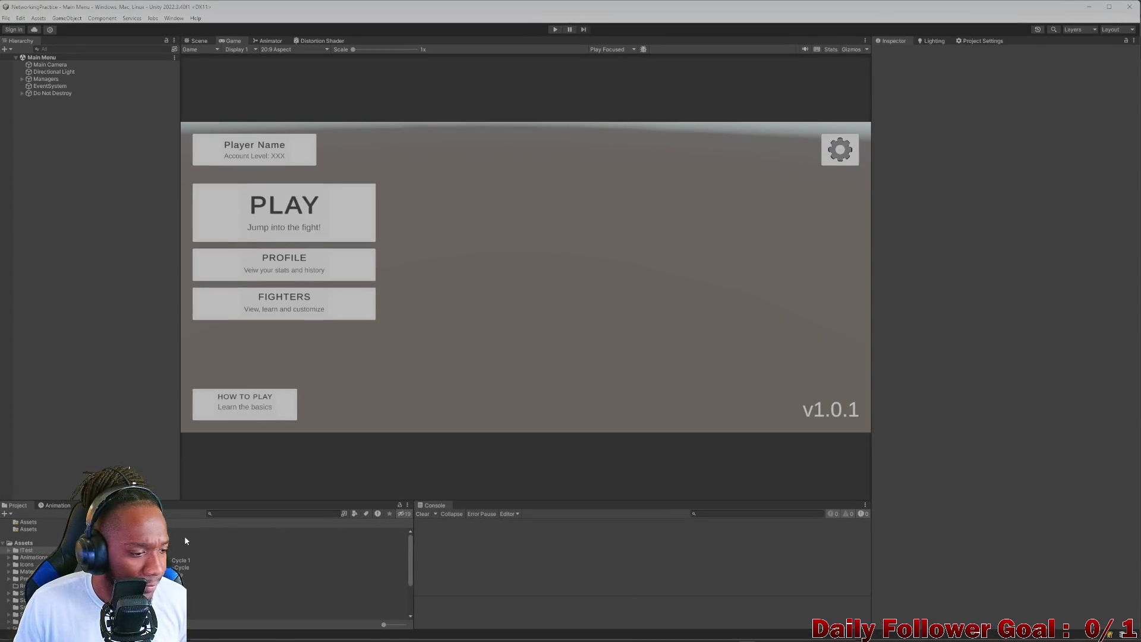
- Return to ZBrush and mirror the leg subtool to the other side with Ctrl+Shift+M
mouse_move(555, 633)
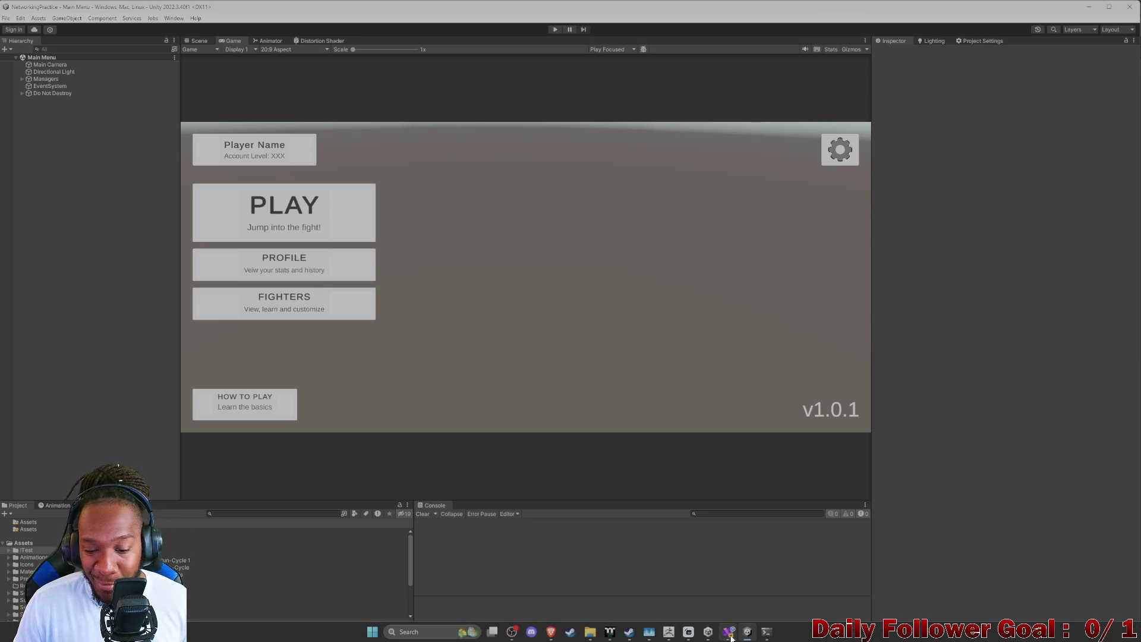
mouse_move(730, 635)
click(688, 633)
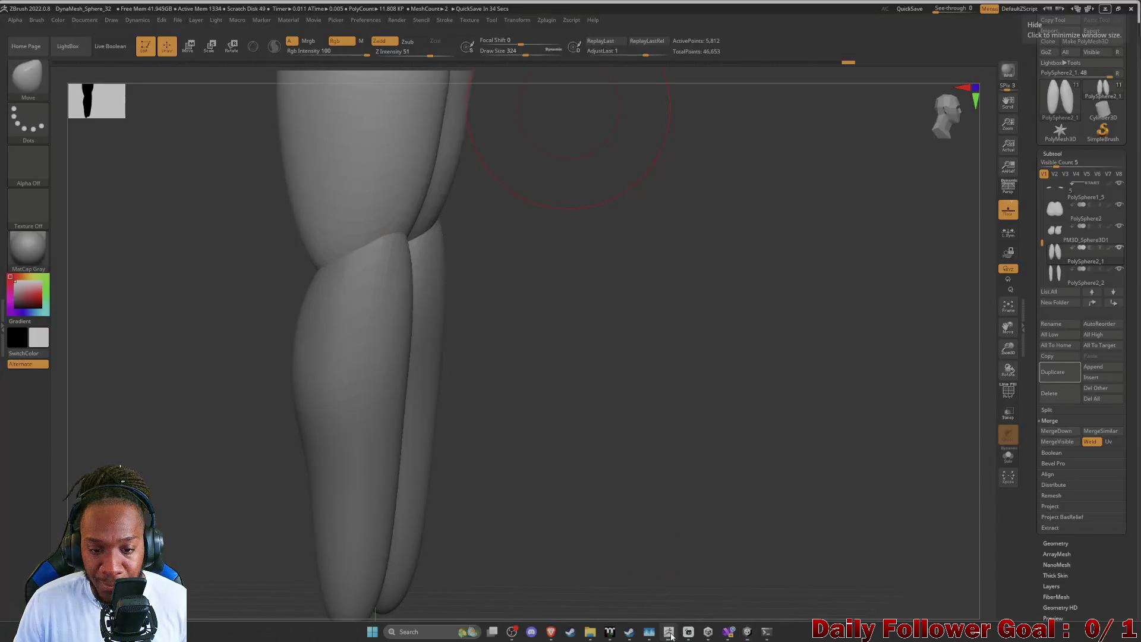
mouse_move(294, 268)
mouse_down()
mouse_move(247, 344)
mouse_move(458, 243)
mouse_up()
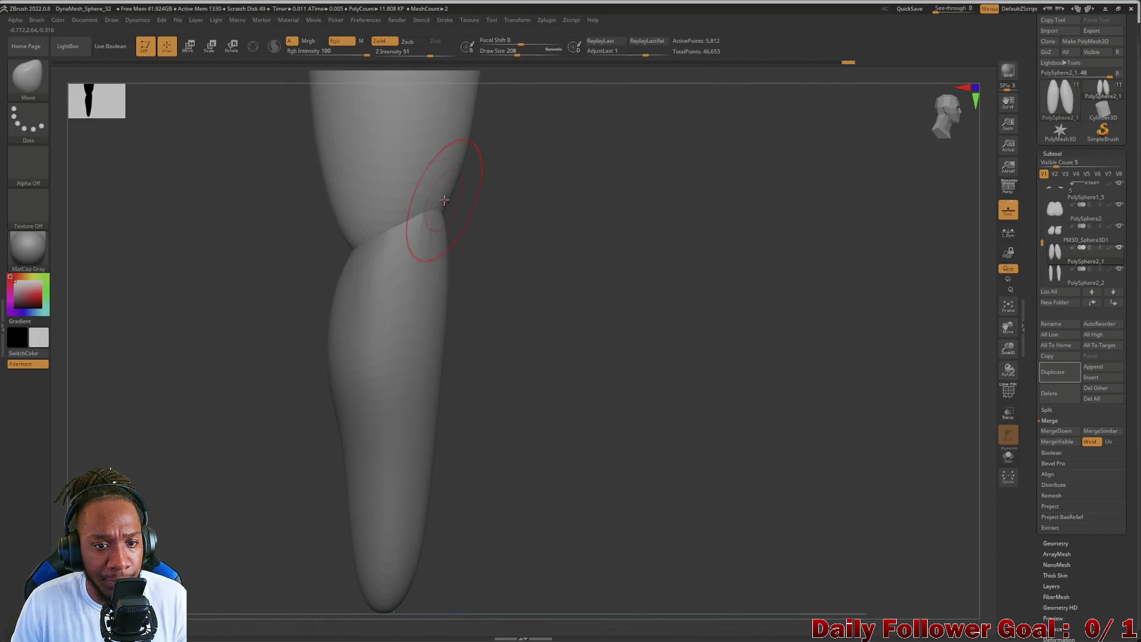
key(ctrl+shift+m)
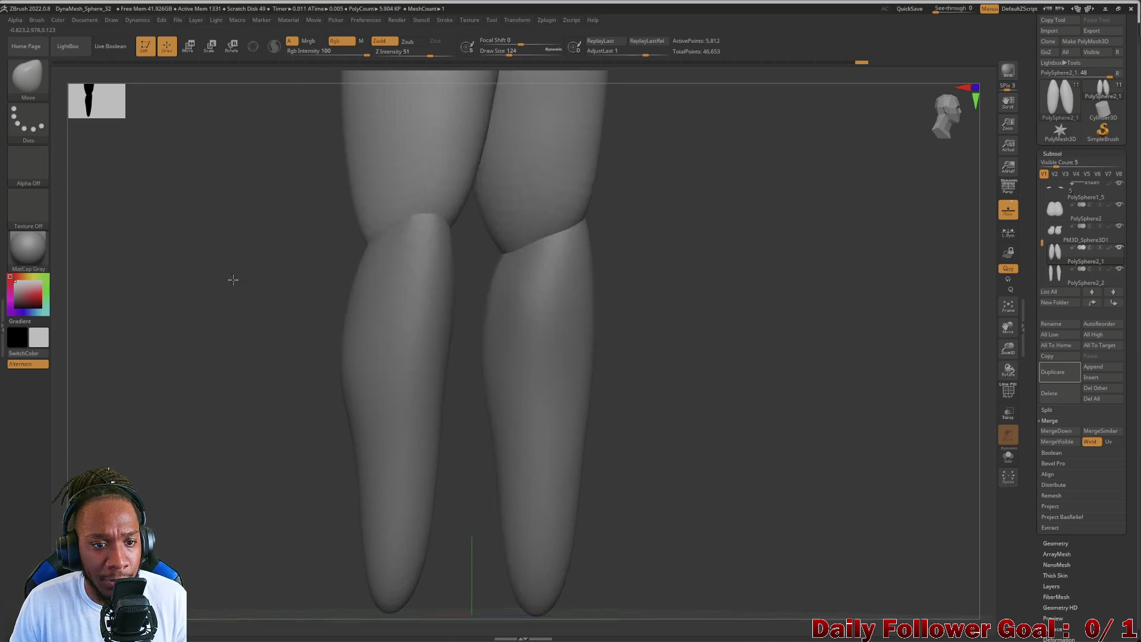
drag(232, 275, 212, 267)
- Pull both thigh bottoms down into points over the knees, checking from side and front
drag(432, 235, 436, 273)
mouse_move(345, 271)
mouse_down()
mouse_move(357, 268)
mouse_move(308, 293)
mouse_move(337, 272)
mouse_up()
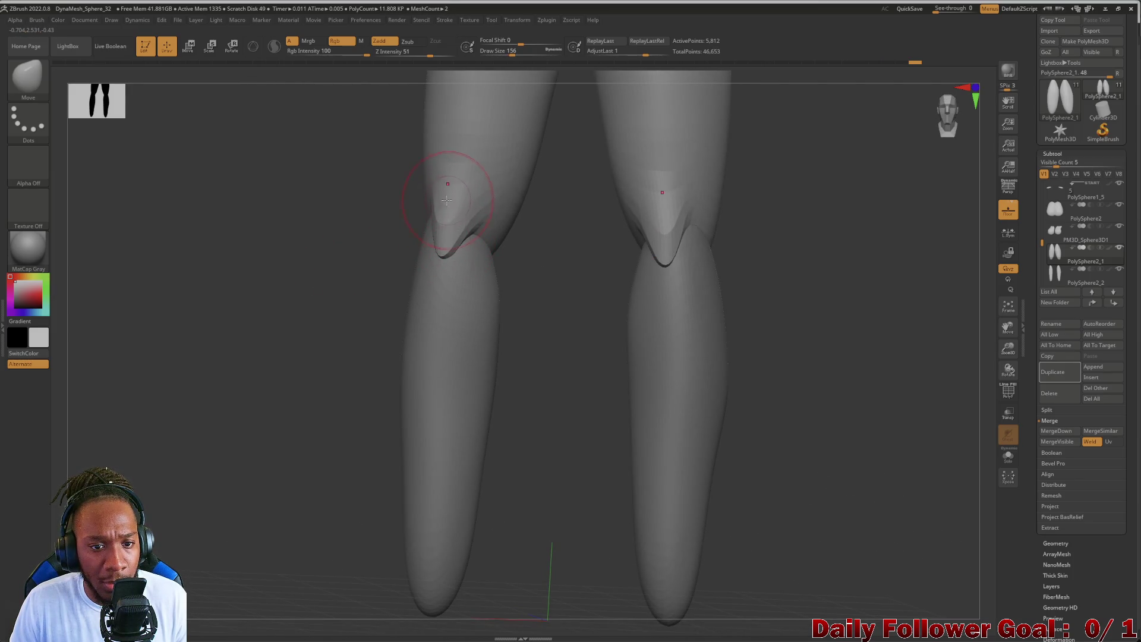
mouse_move(356, 231)
mouse_down()
mouse_move(331, 242)
mouse_move(509, 237)
mouse_move(454, 190)
mouse_move(433, 246)
mouse_move(305, 244)
mouse_move(239, 319)
mouse_up()
key(f)
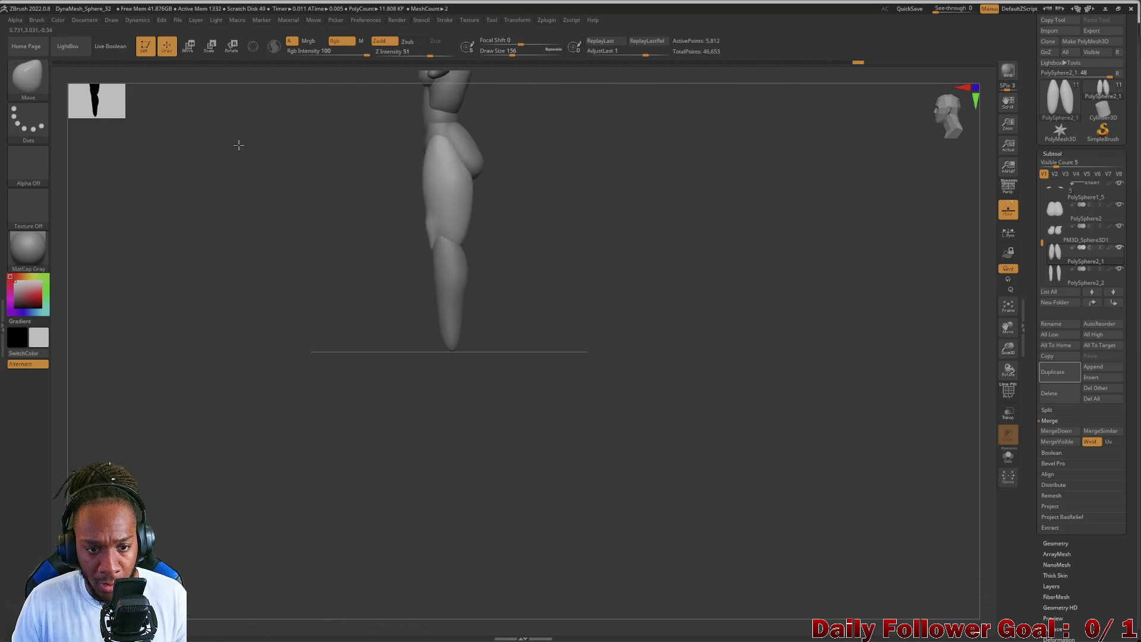
mouse_move(237, 145)
mouse_down()
mouse_move(244, 280)
mouse_move(277, 293)
mouse_move(275, 303)
mouse_move(343, 306)
mouse_move(260, 309)
mouse_move(298, 298)
mouse_move(285, 298)
mouse_move(262, 413)
mouse_move(235, 412)
mouse_up()
key(b)
key(m)
key(v)
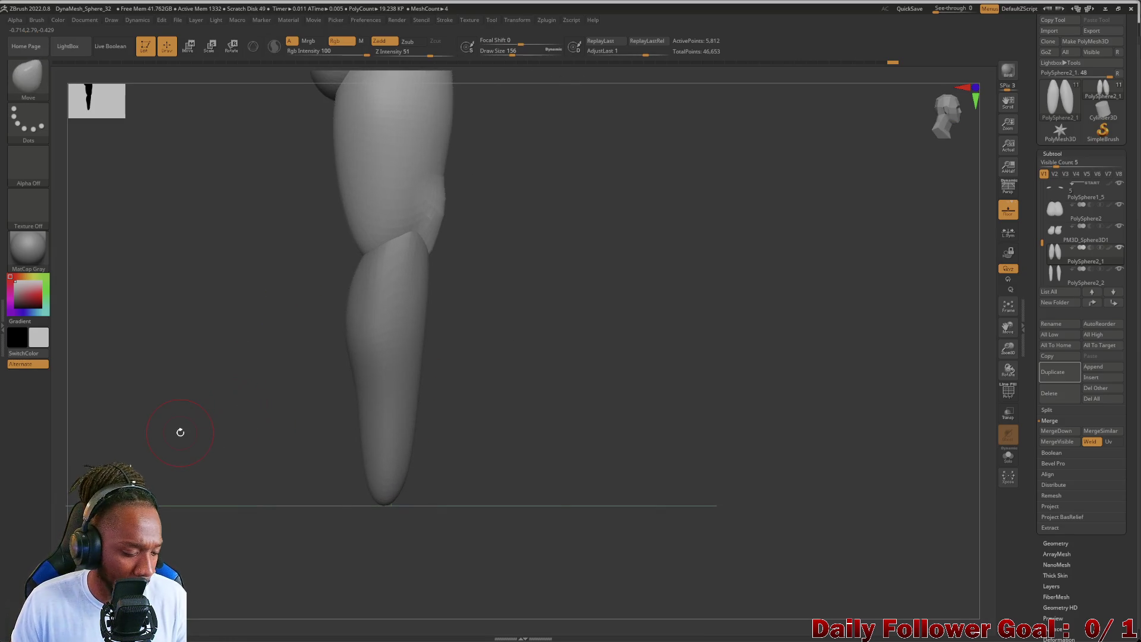
key(ctrl)
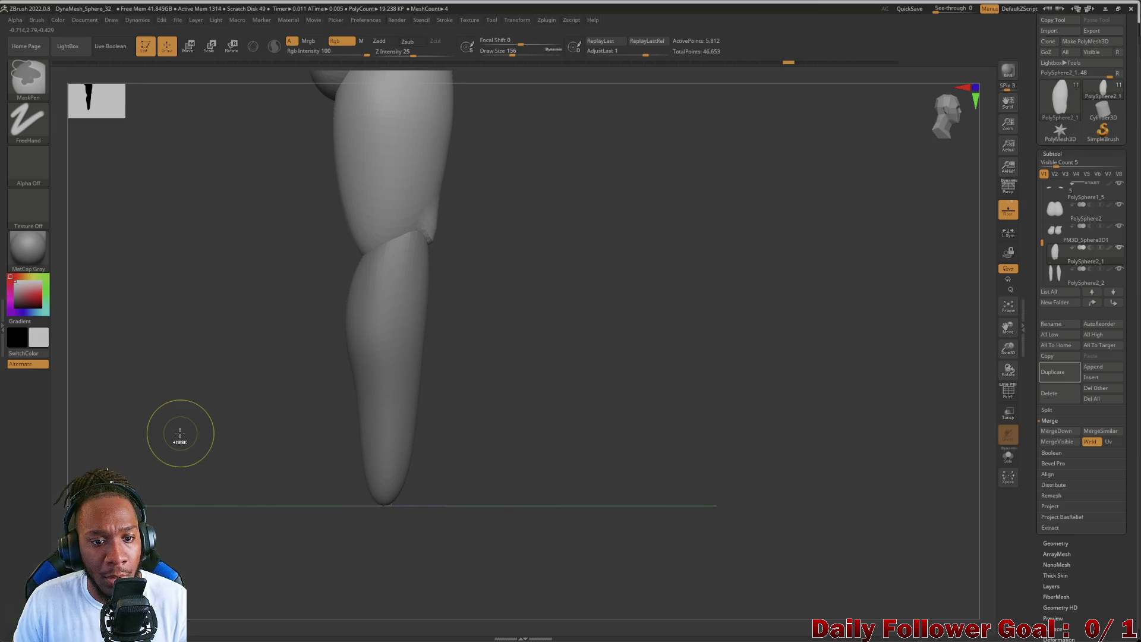
- Select PolySphere2_2, pull the lower-leg tops up toward the thighs, and smooth them
click(1045, 275)
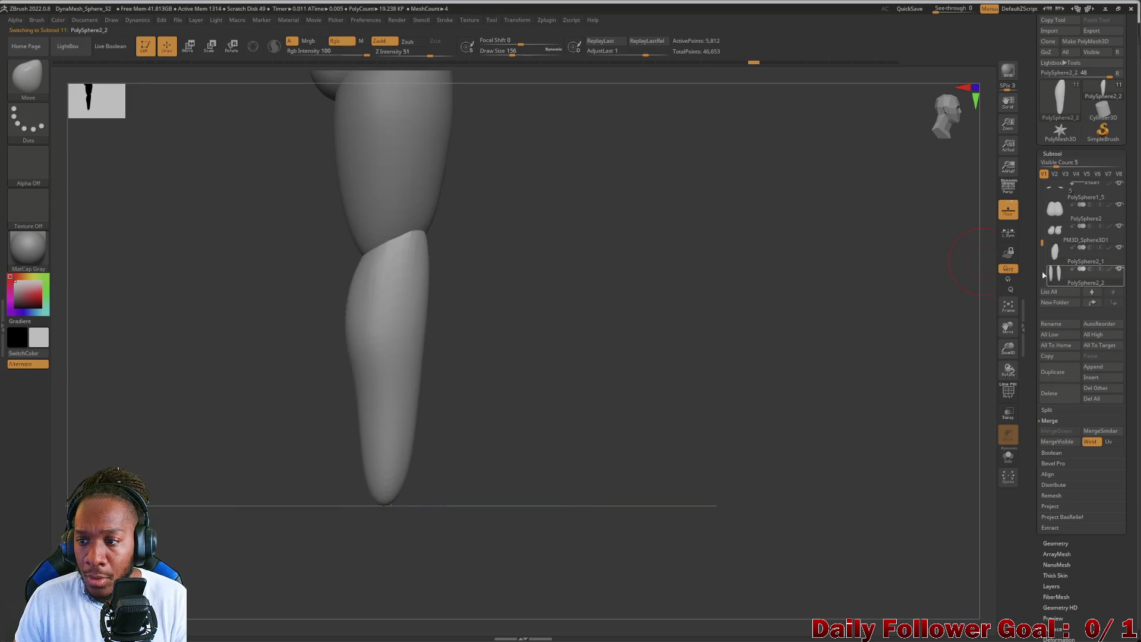
mouse_move(516, 292)
mouse_down()
mouse_move(255, 272)
mouse_move(343, 266)
mouse_up()
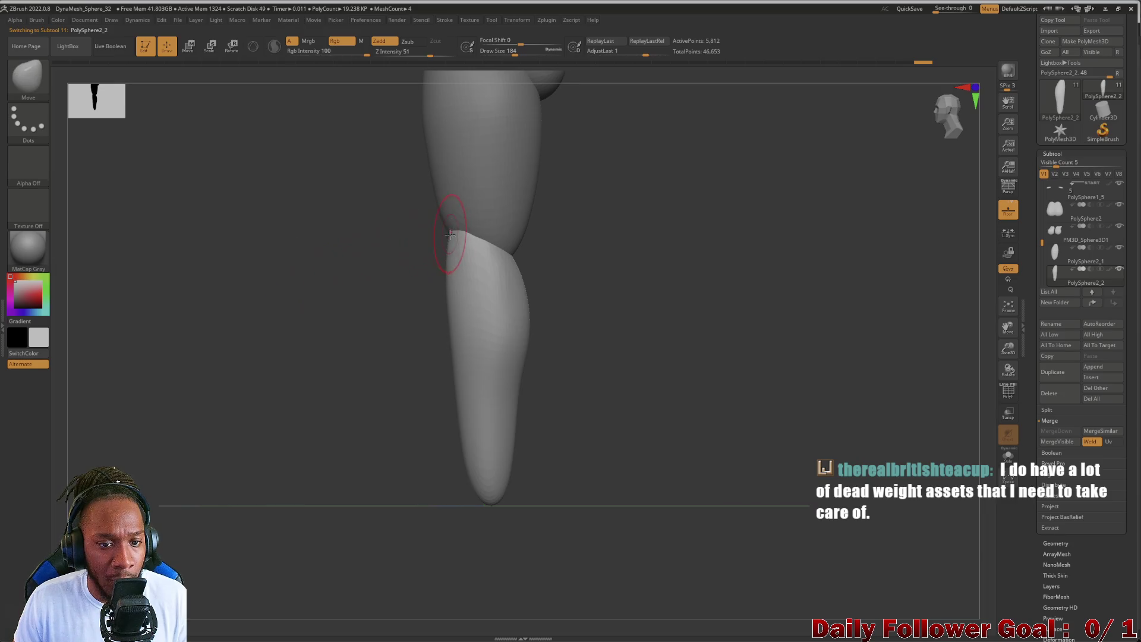
mouse_move(416, 229)
mouse_down()
mouse_move(399, 213)
mouse_move(436, 230)
mouse_move(287, 293)
mouse_move(341, 315)
mouse_move(359, 285)
mouse_move(394, 274)
mouse_up()
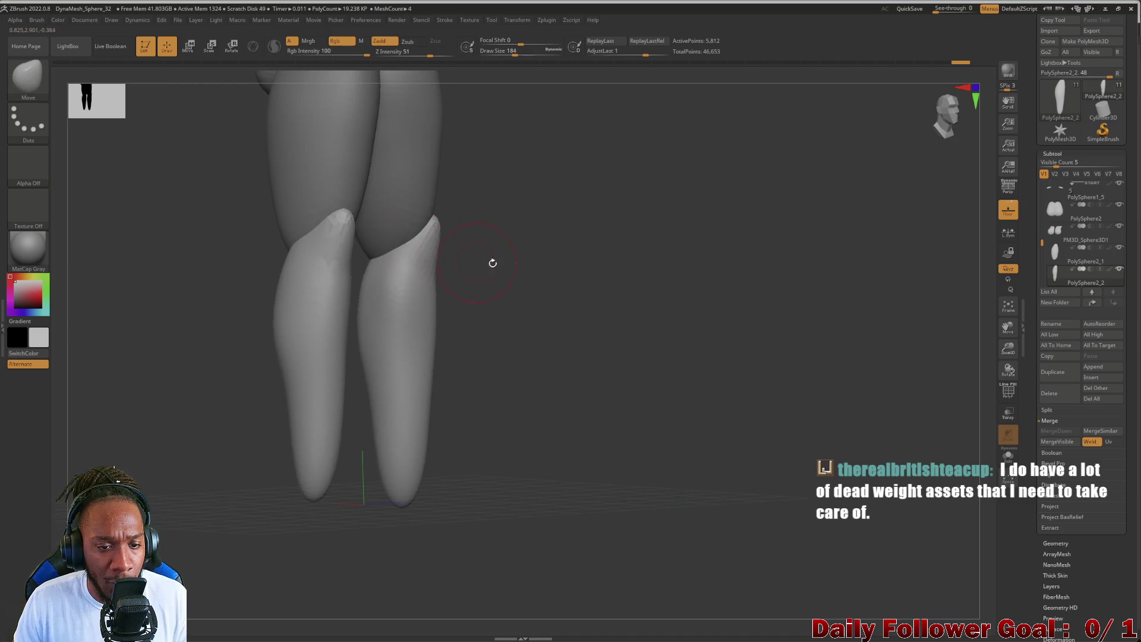
drag(493, 263, 339, 279)
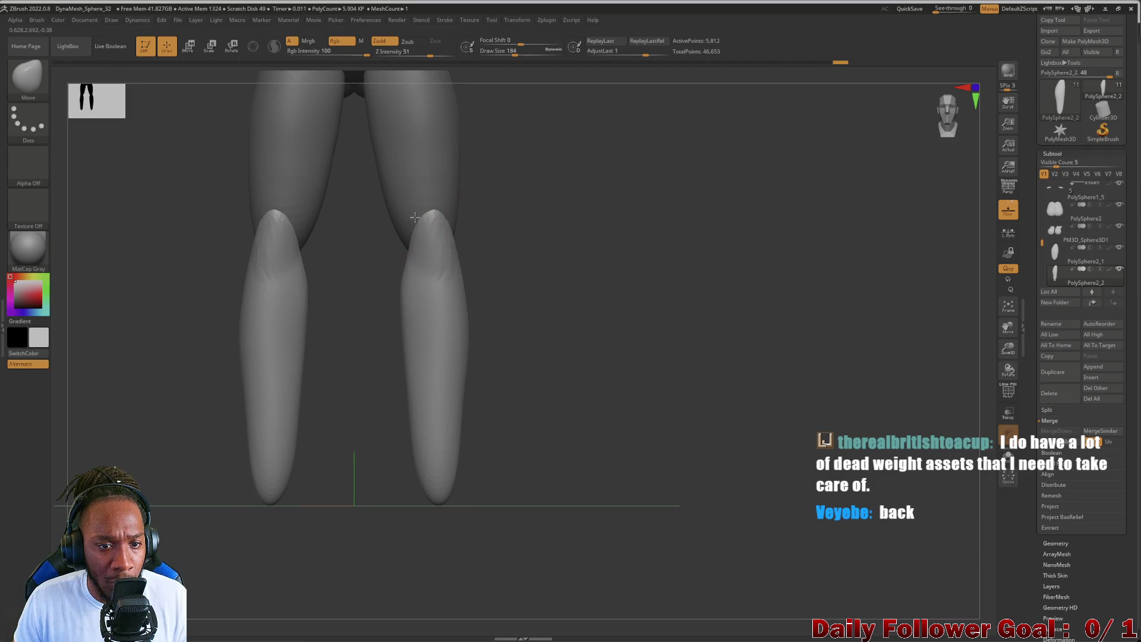
mouse_move(414, 217)
mouse_down()
mouse_move(347, 247)
mouse_move(327, 275)
mouse_move(262, 270)
mouse_up()
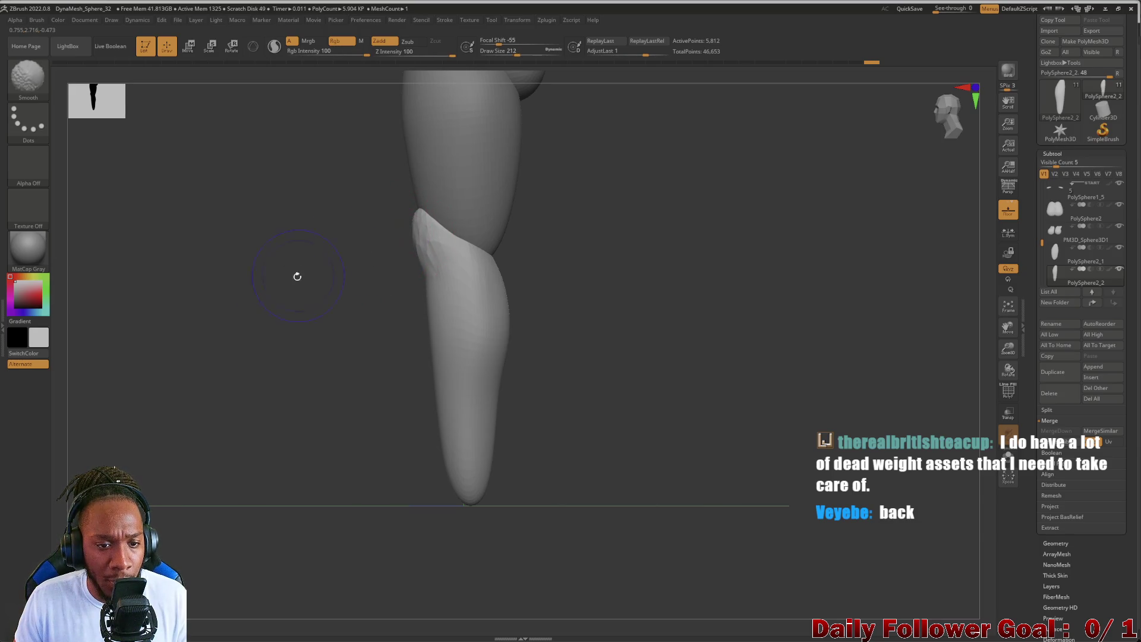
mouse_move(295, 275)
mouse_down()
mouse_move(222, 313)
mouse_move(222, 301)
mouse_move(132, 312)
mouse_move(188, 285)
mouse_move(285, 295)
mouse_move(306, 242)
mouse_move(308, 254)
mouse_up()
key(shift)
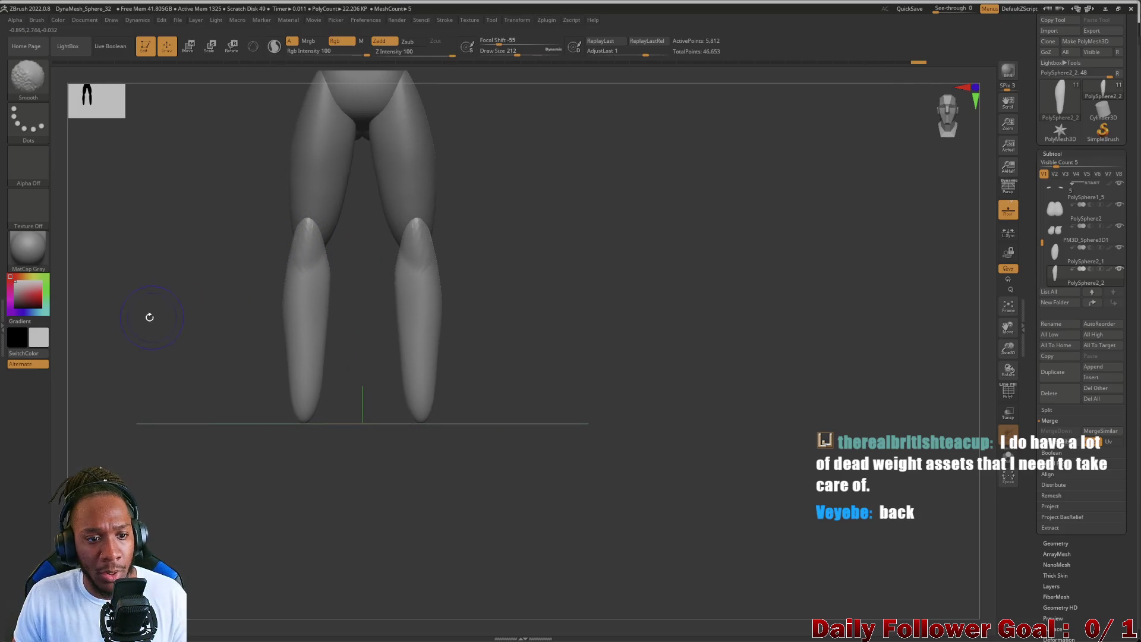
mouse_move(148, 316)
mouse_down()
mouse_move(125, 316)
mouse_move(155, 320)
mouse_move(138, 268)
mouse_move(204, 387)
mouse_move(230, 386)
mouse_move(173, 387)
mouse_move(186, 395)
mouse_move(136, 383)
mouse_move(180, 387)
mouse_move(152, 387)
mouse_move(209, 354)
mouse_move(178, 387)
mouse_move(245, 392)
mouse_move(235, 499)
mouse_move(227, 433)
mouse_move(219, 464)
mouse_move(203, 421)
mouse_move(215, 420)
mouse_up()
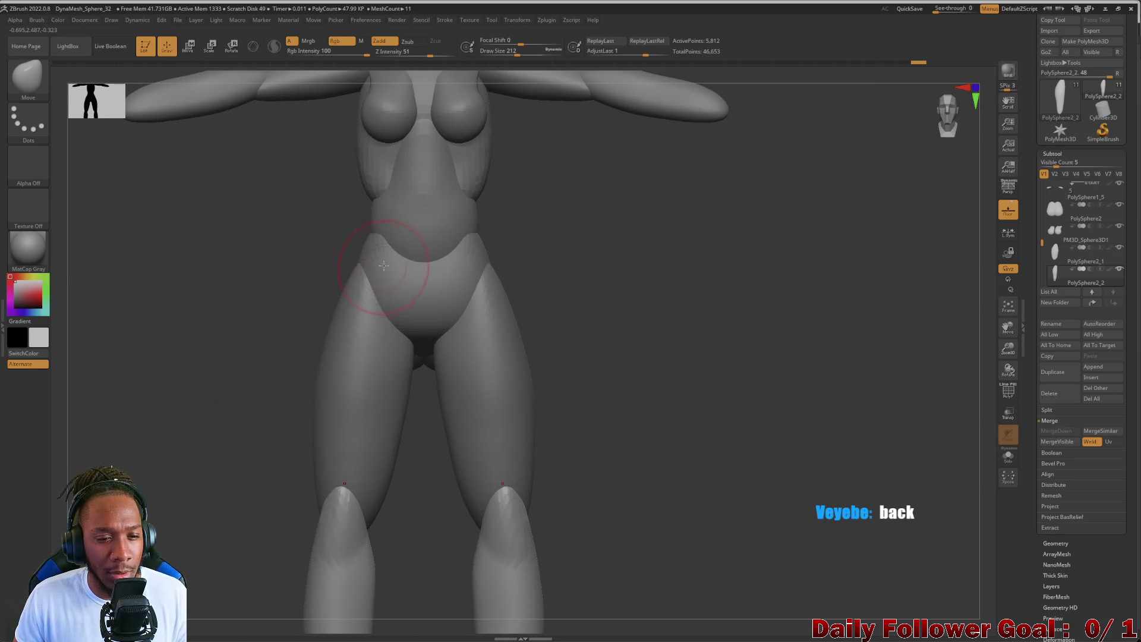
- Minimize ZBrush, restore Unity from full screen, narrow it, and dock it top-left
click(1109, 11)
double_click(640, 8)
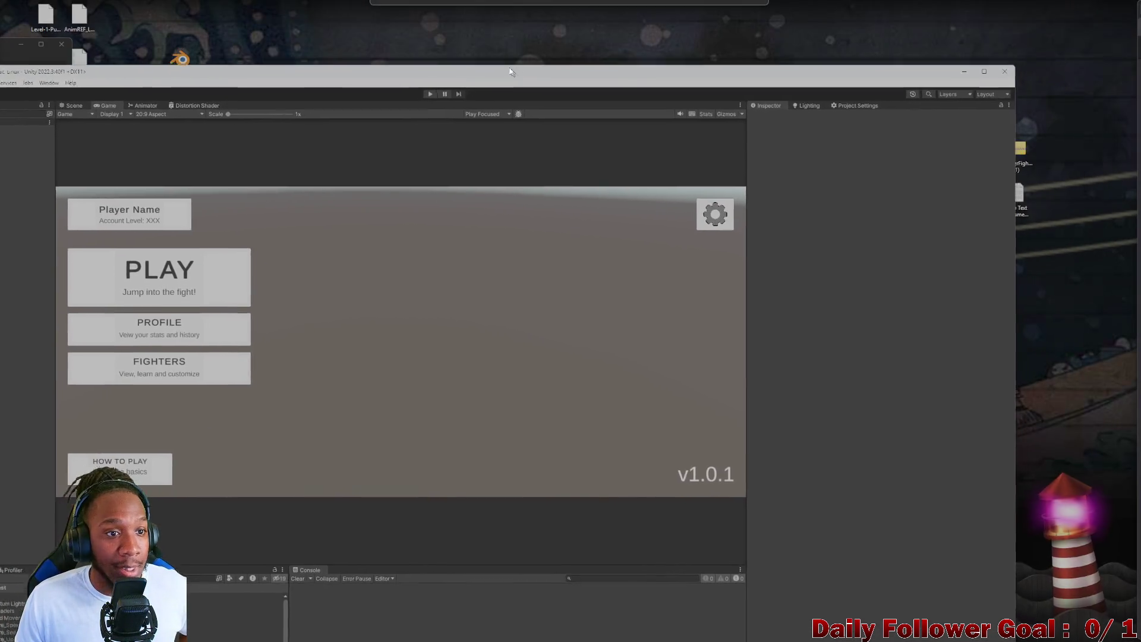
mouse_move(904, 267)
mouse_down()
mouse_move(540, 244)
mouse_move(389, 250)
mouse_up()
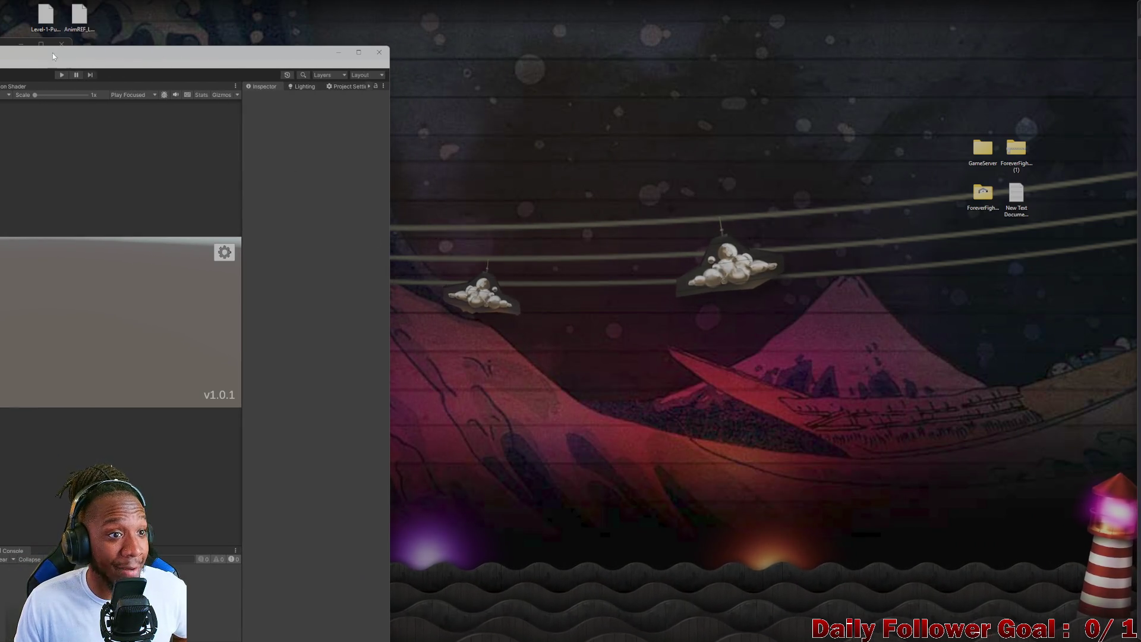
drag(259, 54, 276, 11)
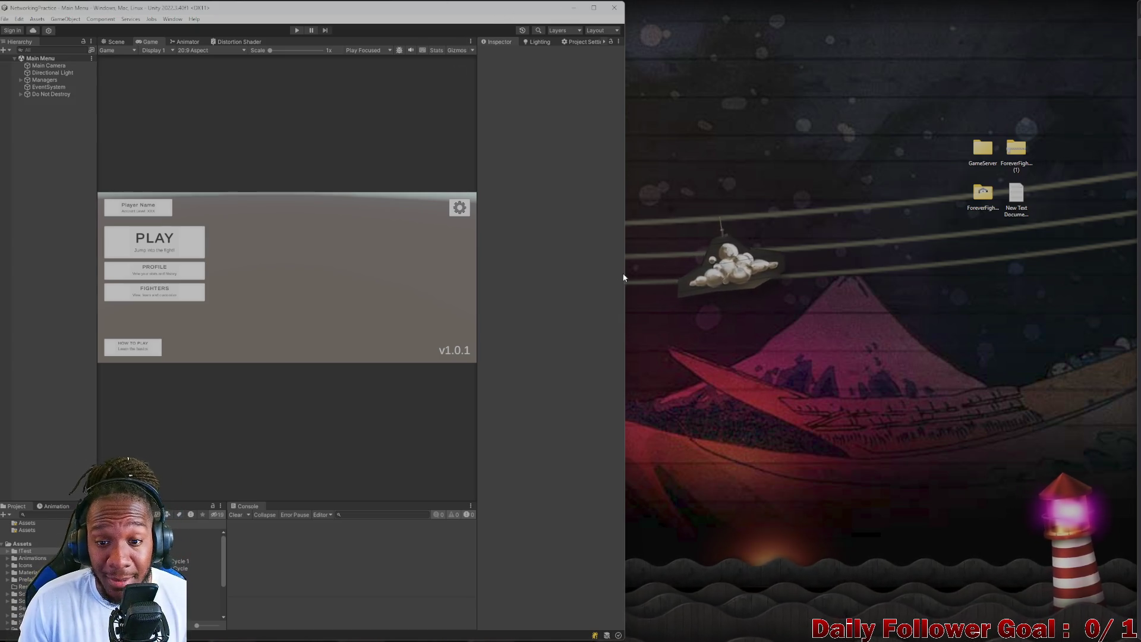
mouse_move(623, 277)
mouse_down()
mouse_move(694, 287)
mouse_move(702, 274)
mouse_up()
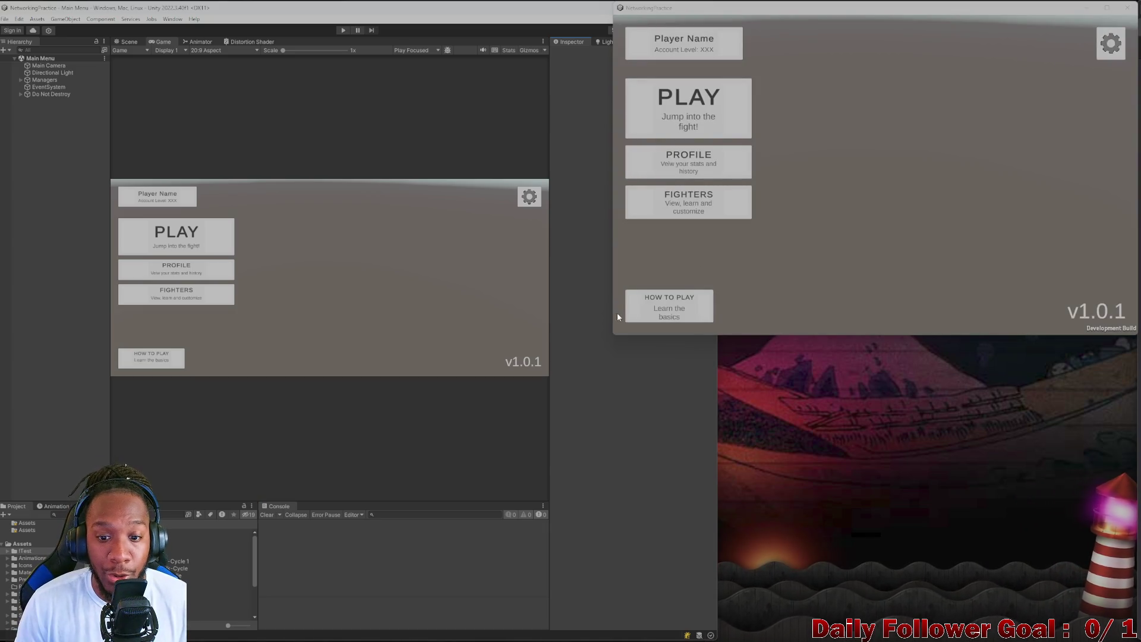
- Resize the build window, widen the editor beside it, and enter Play mode
drag(613, 337, 556, 350)
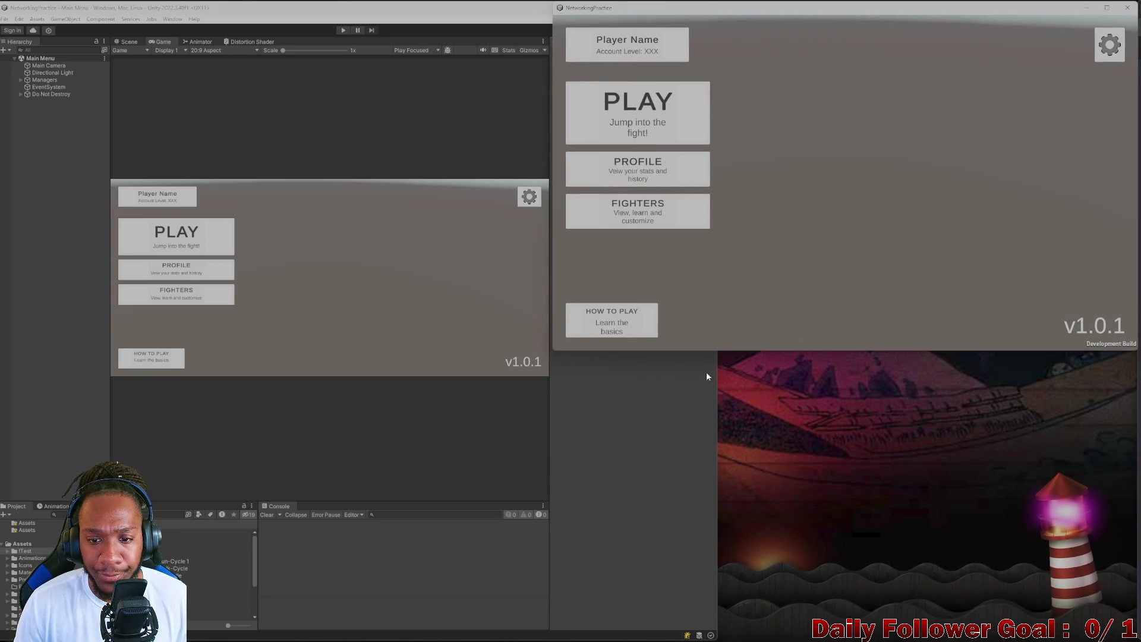
mouse_move(555, 351)
mouse_down()
mouse_move(606, 343)
mouse_move(631, 325)
mouse_up()
mouse_move(716, 366)
mouse_down()
mouse_move(777, 350)
mouse_move(791, 386)
mouse_up()
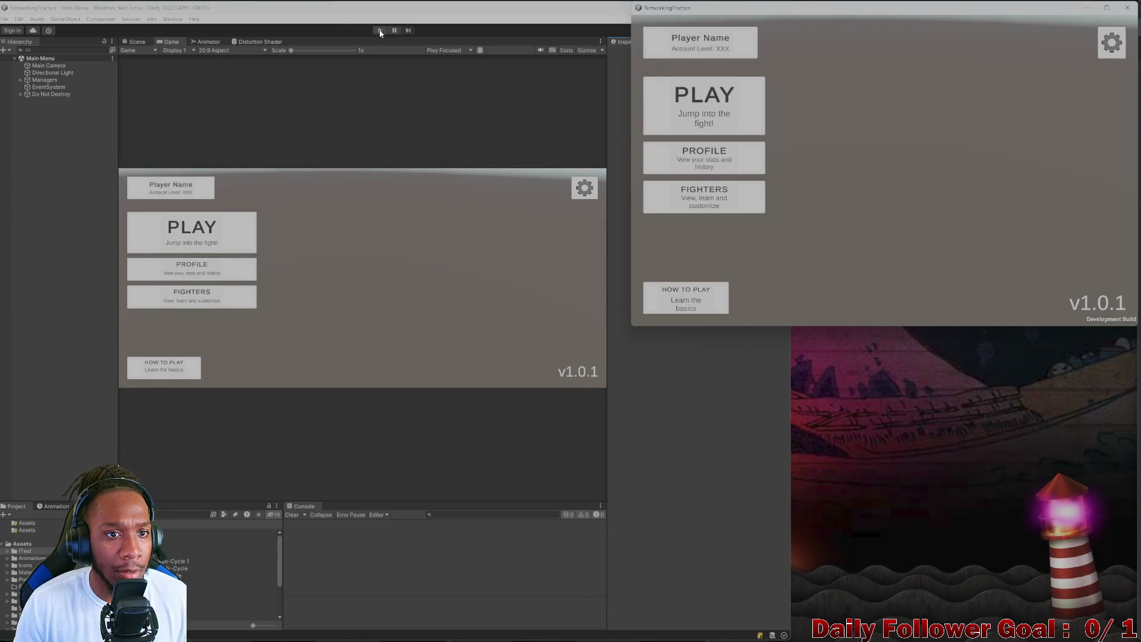
click(380, 30)
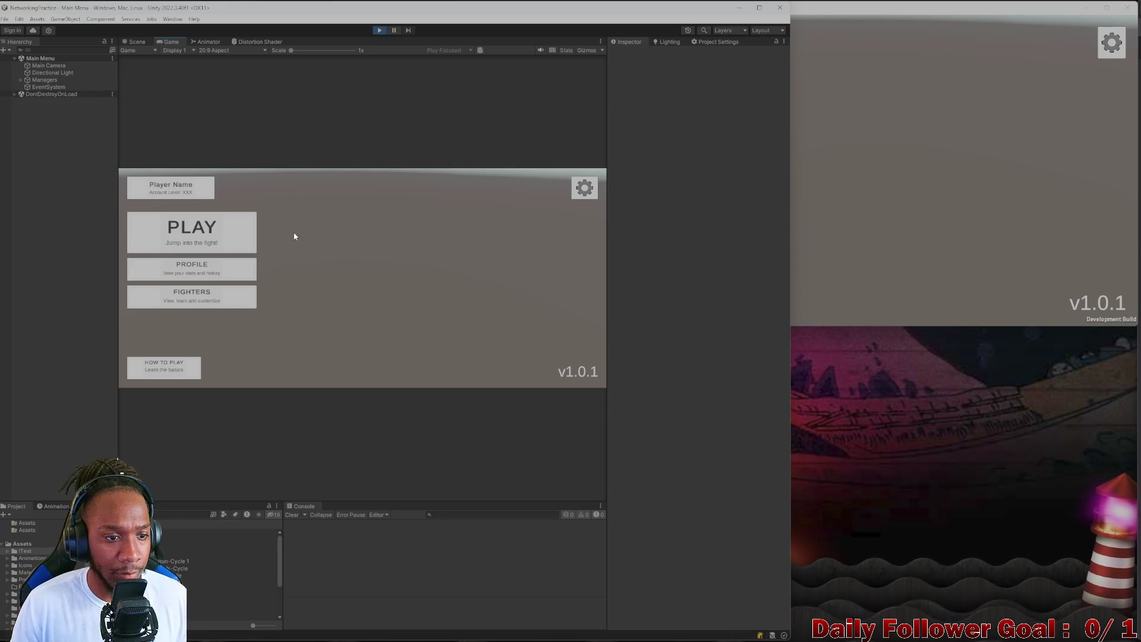
- Join the lobby with username 'Editor' in the Game view, then connect the build as the second player
click(220, 234)
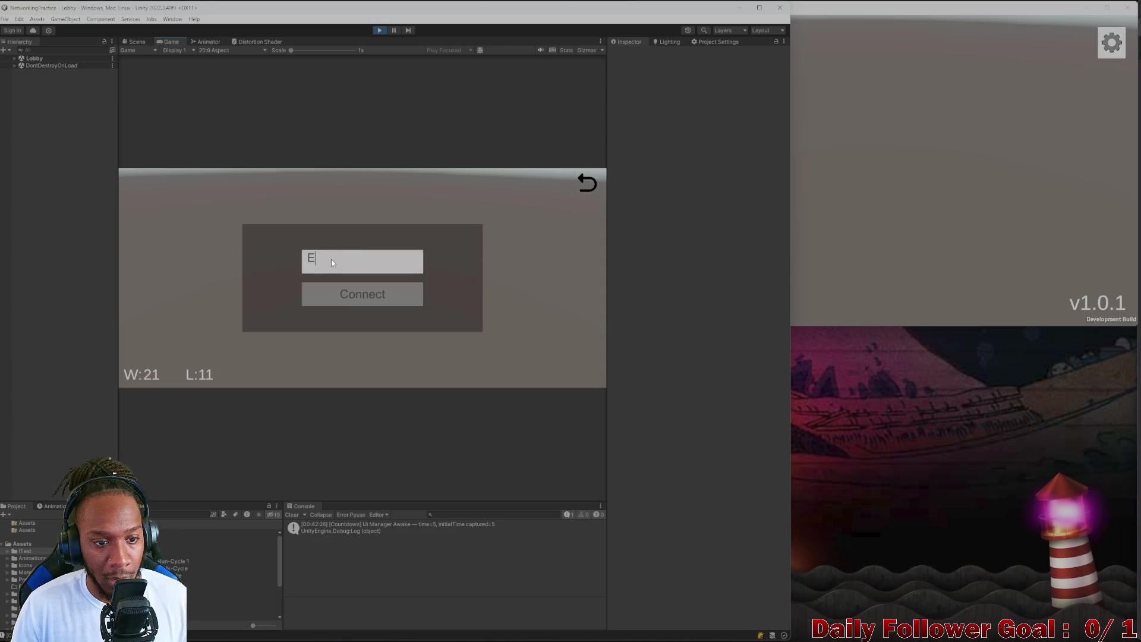
text(dk)
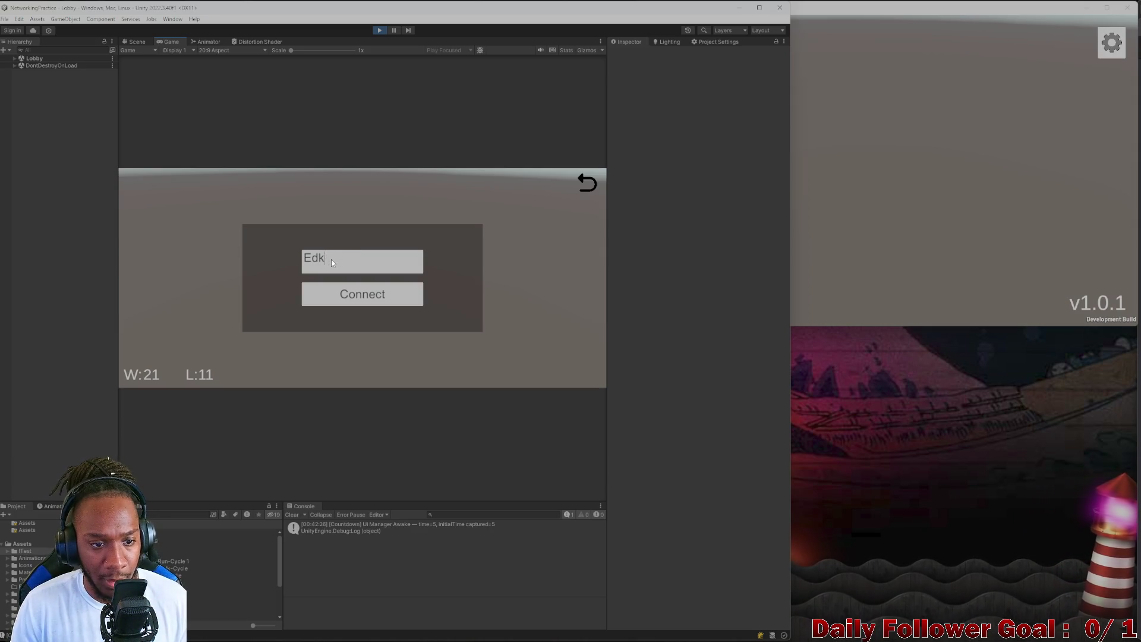
key(BackSpace)
text(itor)
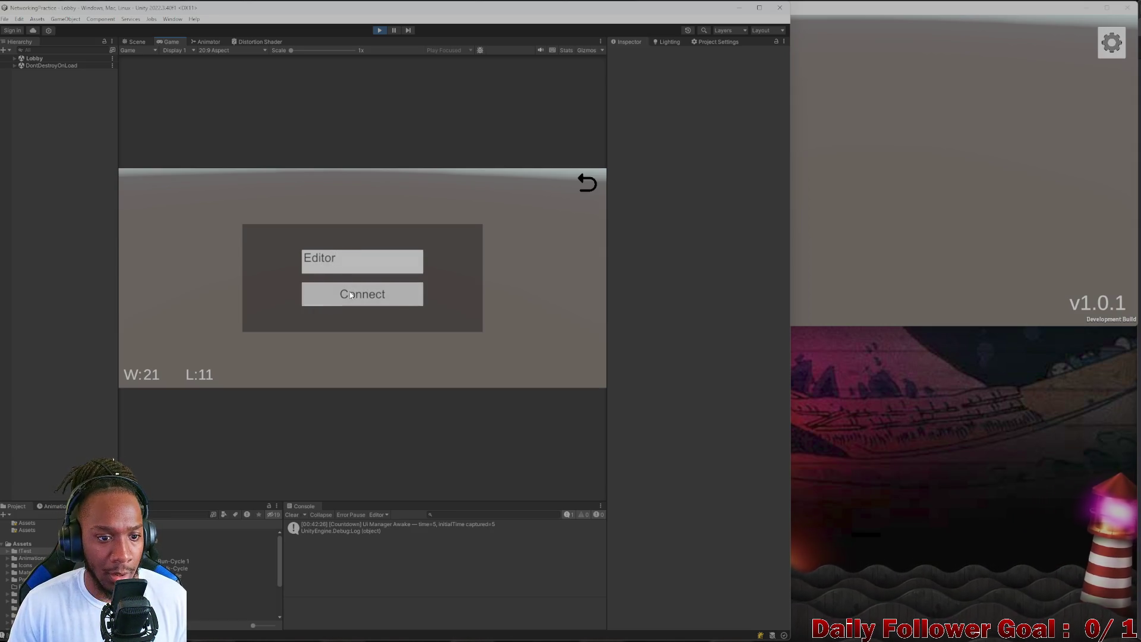
click(350, 295)
click(826, 155)
text(Exe)
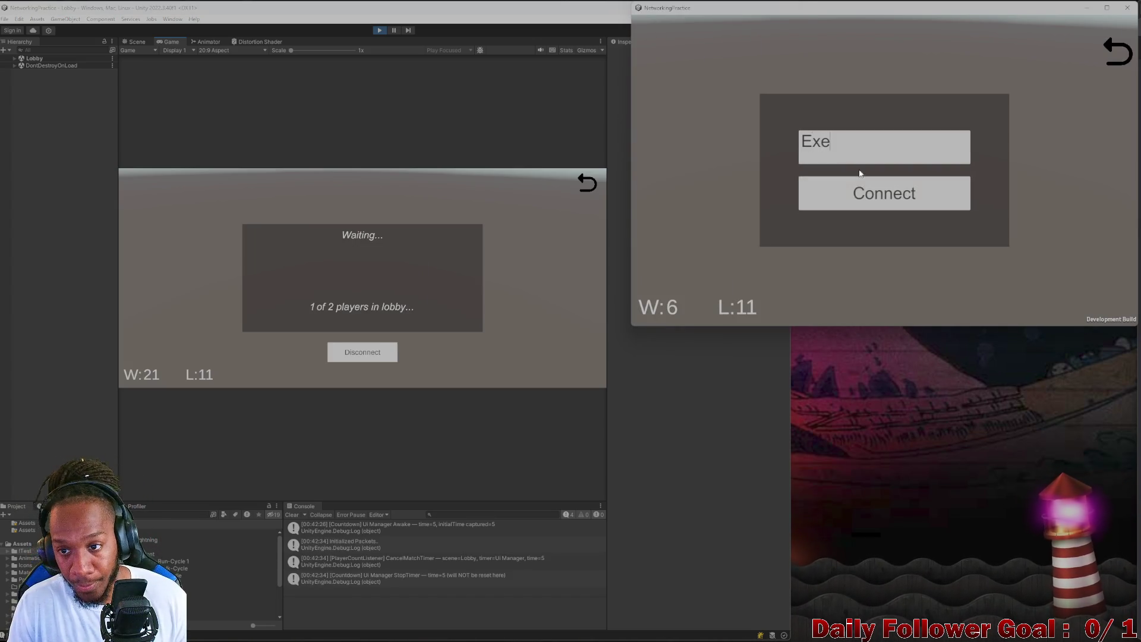
click(872, 194)
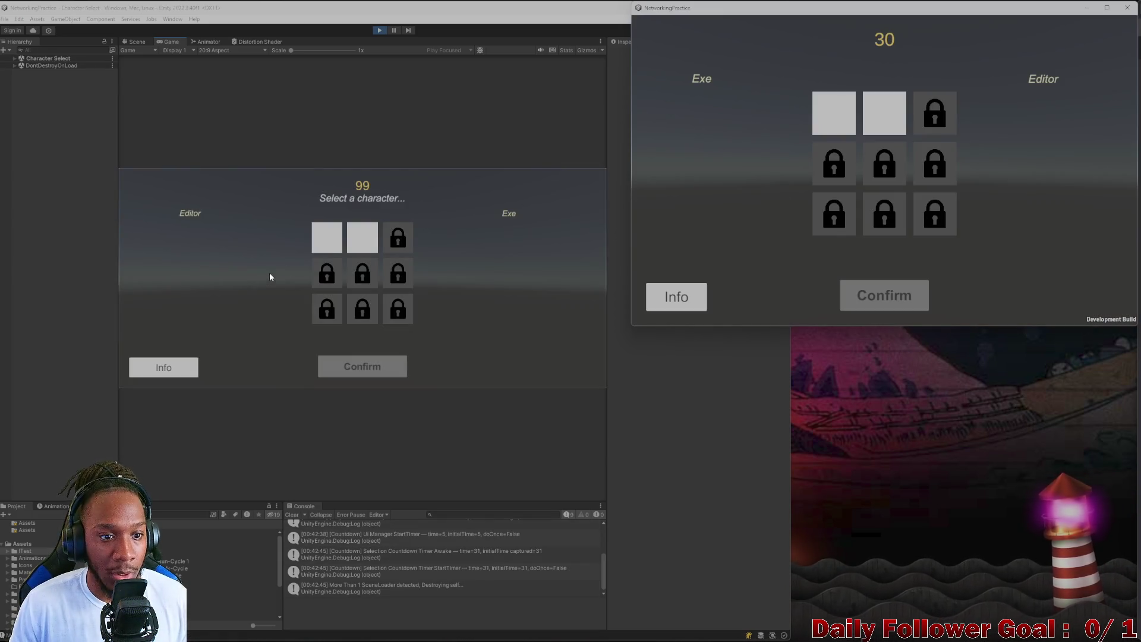
- Pick The Speedster for Editor and The Brawn for the build, then show the Scene view
click(336, 245)
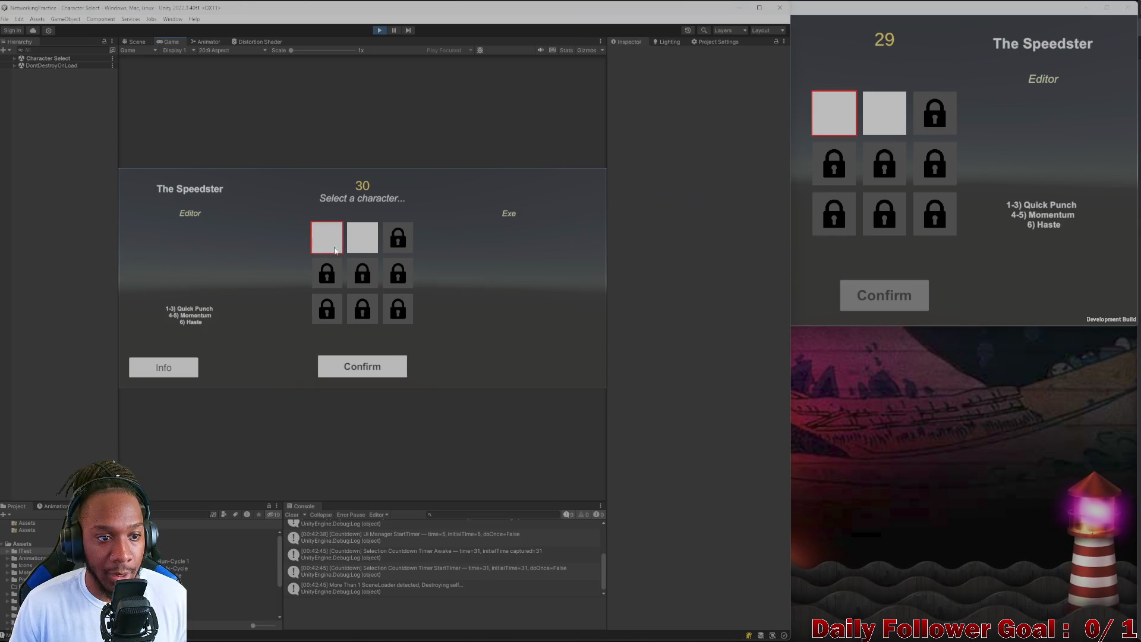
click(864, 111)
click(874, 290)
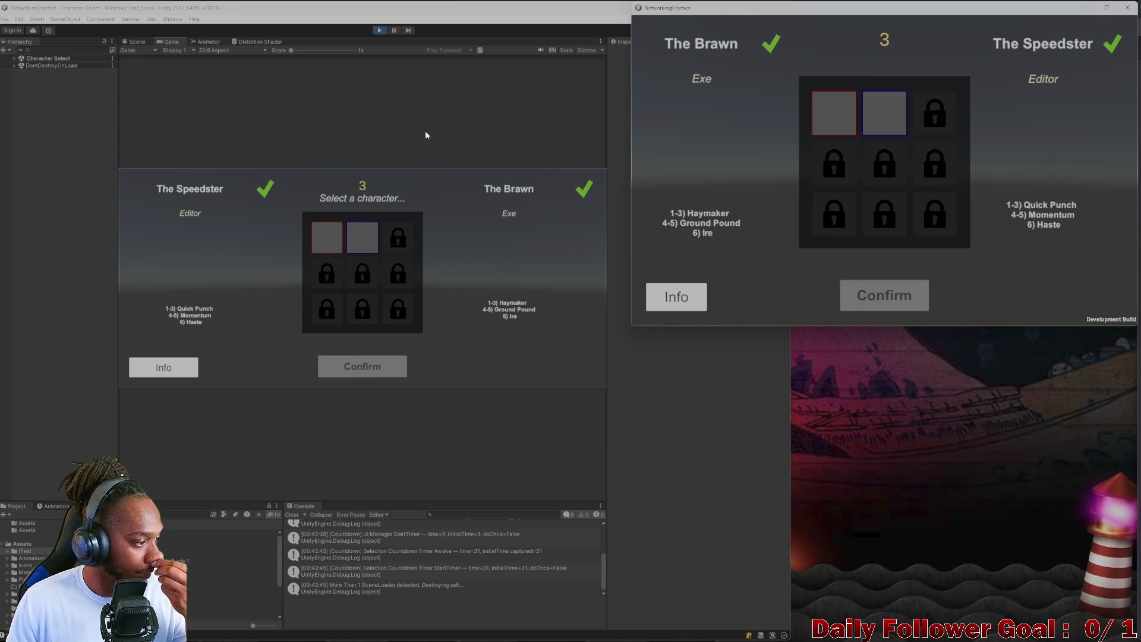
click(138, 41)
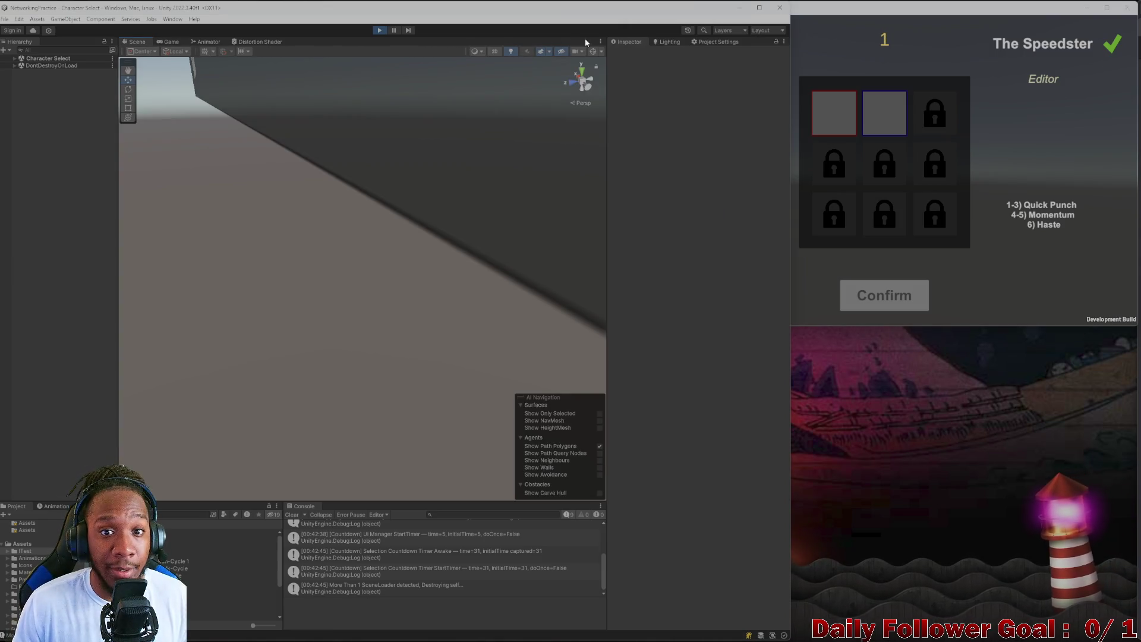
- Maximize the Unity window and orbit overhead across the alley toward the vending machines
click(624, 62)
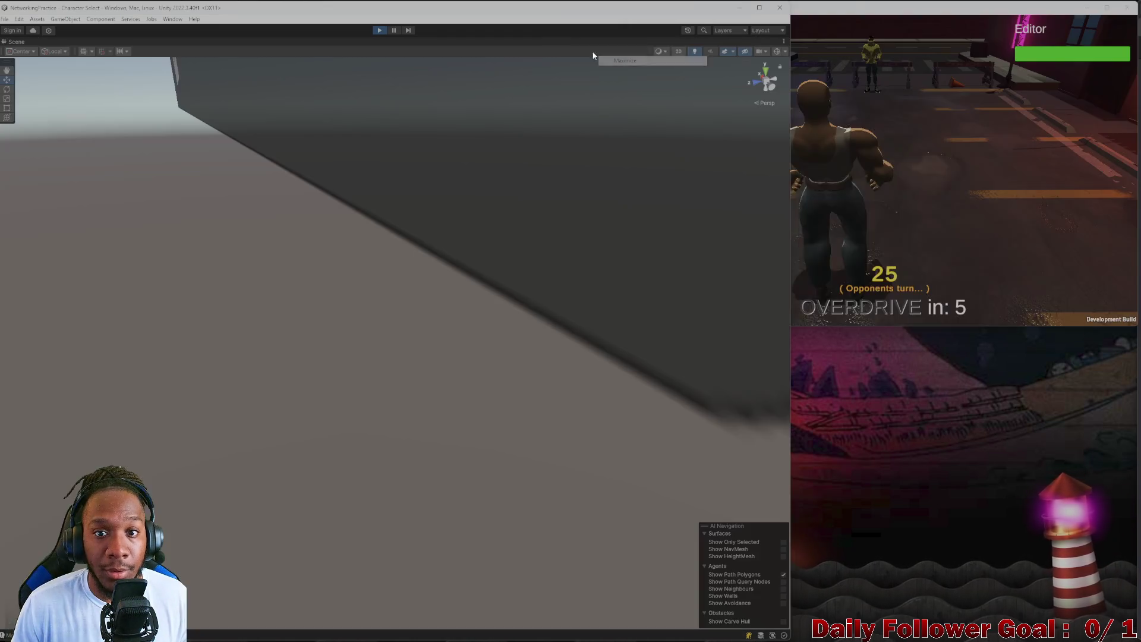
drag(527, 10, 668, 11)
double_click(668, 10)
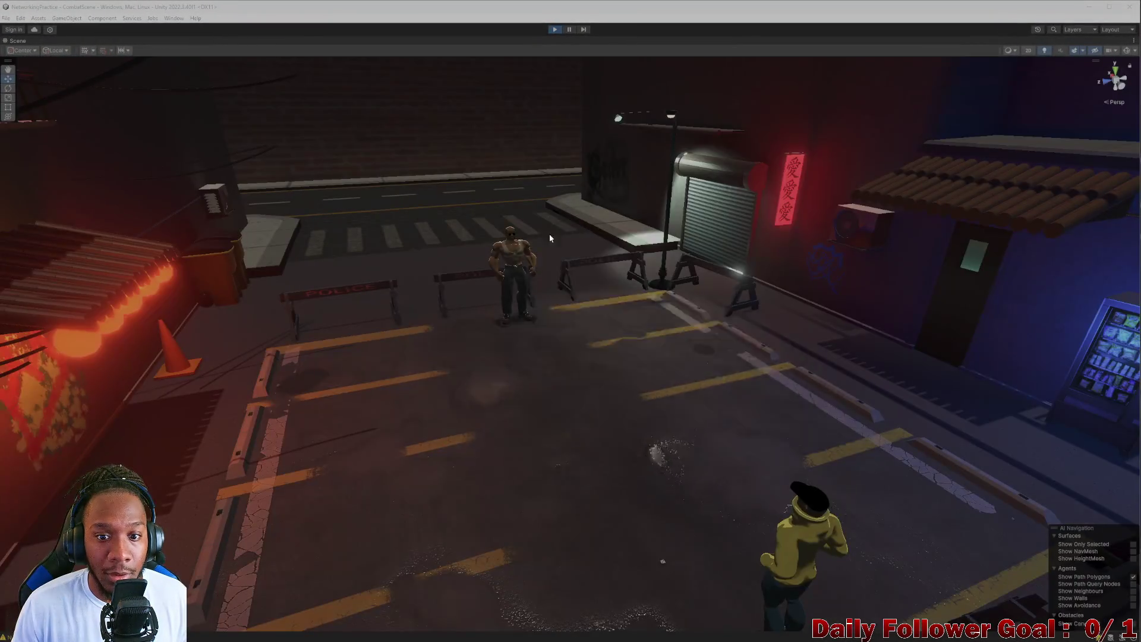
mouse_move(549, 237)
mouse_down()
mouse_move(540, 379)
mouse_move(594, 262)
mouse_move(500, 366)
mouse_move(377, 387)
mouse_move(433, 376)
mouse_move(652, 398)
mouse_move(477, 312)
mouse_move(661, 354)
mouse_move(677, 374)
mouse_move(796, 359)
mouse_move(981, 388)
mouse_move(976, 300)
mouse_move(848, 334)
mouse_move(795, 323)
mouse_move(659, 359)
mouse_up()
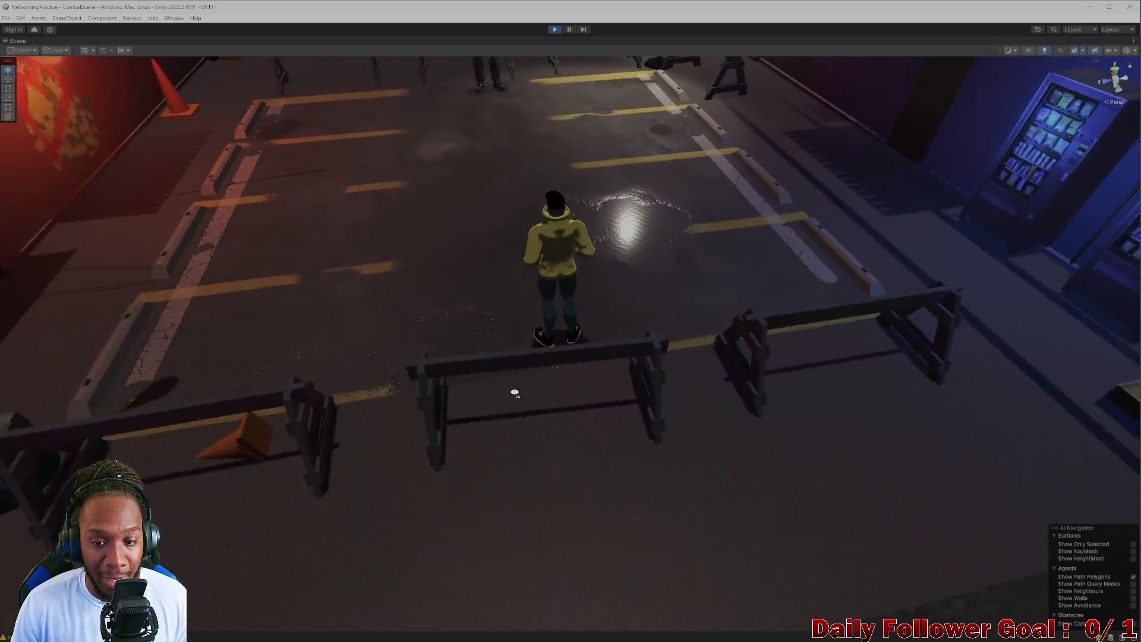
mouse_move(515, 392)
mouse_down()
mouse_move(426, 382)
mouse_move(512, 407)
mouse_move(553, 405)
mouse_move(573, 357)
mouse_move(407, 393)
mouse_move(267, 392)
mouse_move(83, 424)
mouse_move(367, 403)
mouse_move(423, 412)
mouse_move(414, 440)
mouse_move(580, 362)
mouse_move(558, 351)
mouse_move(509, 374)
mouse_move(451, 351)
mouse_move(407, 372)
mouse_move(396, 359)
mouse_move(367, 370)
mouse_up()
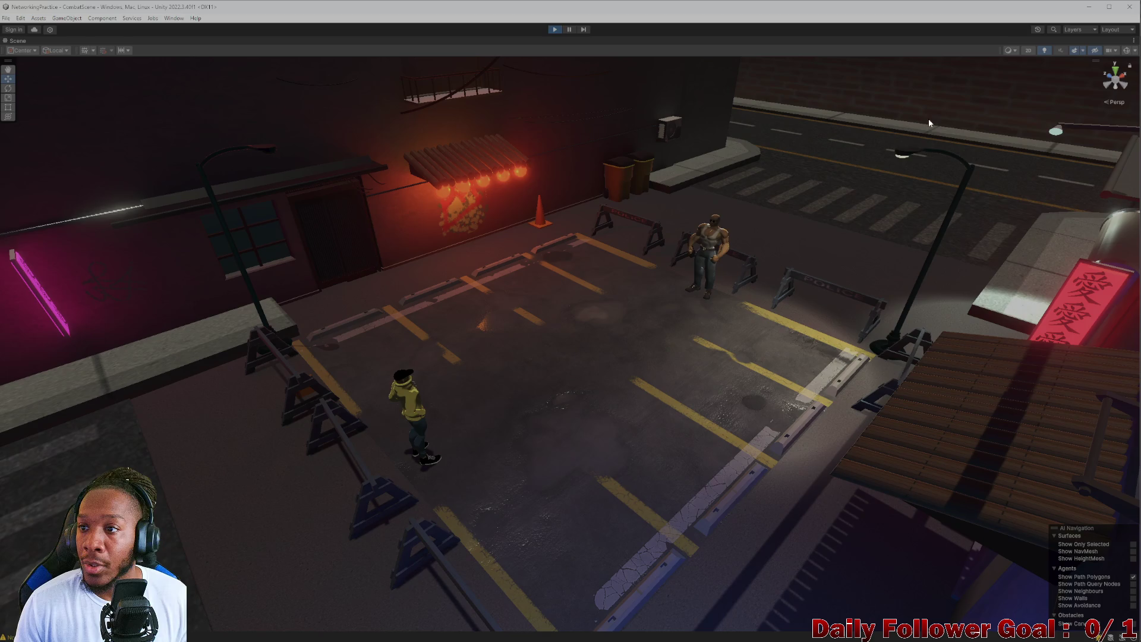
- Restore the full editor layout and shrink it so the build window shows beside the game view
key(shift+space)
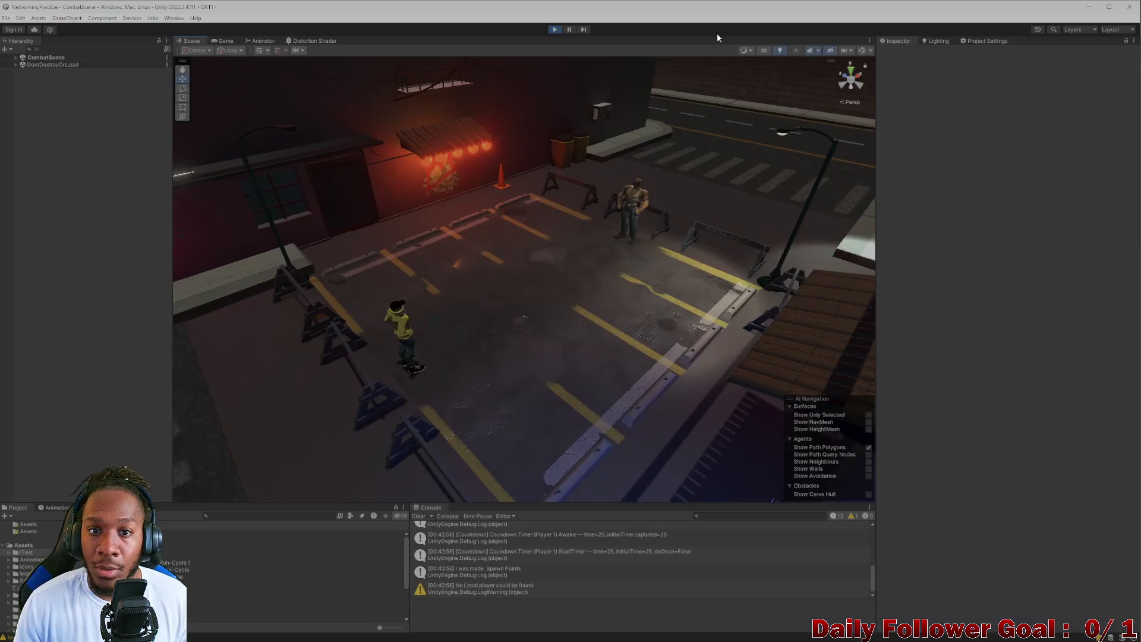
mouse_move(599, 4)
mouse_down()
mouse_move(434, 35)
mouse_move(413, 27)
mouse_up()
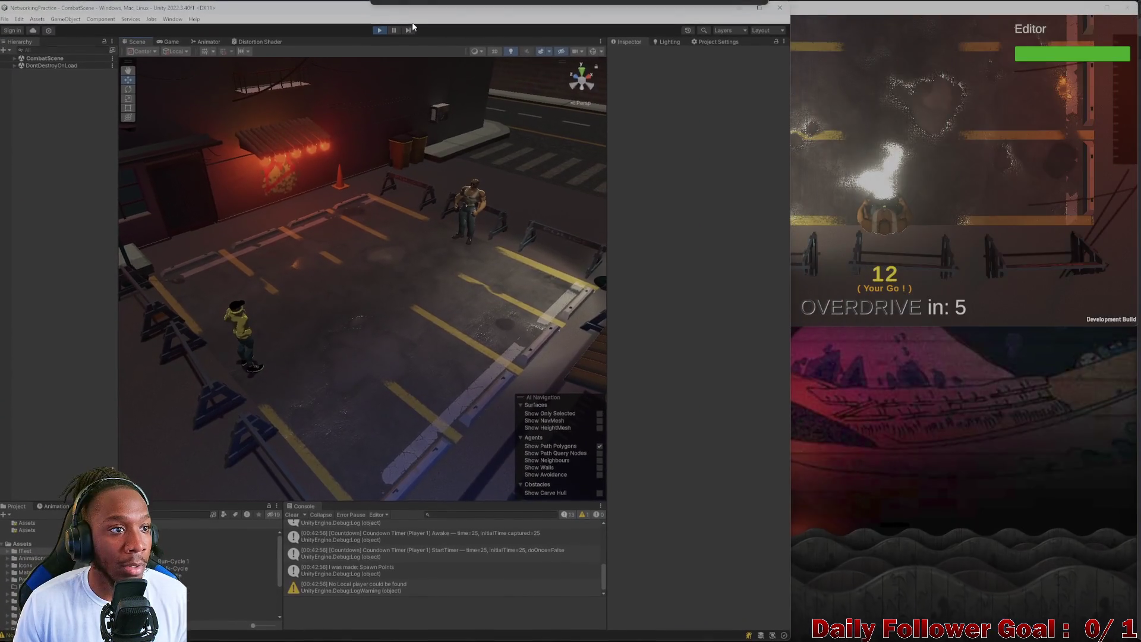
click(805, 129)
click(329, 261)
click(169, 41)
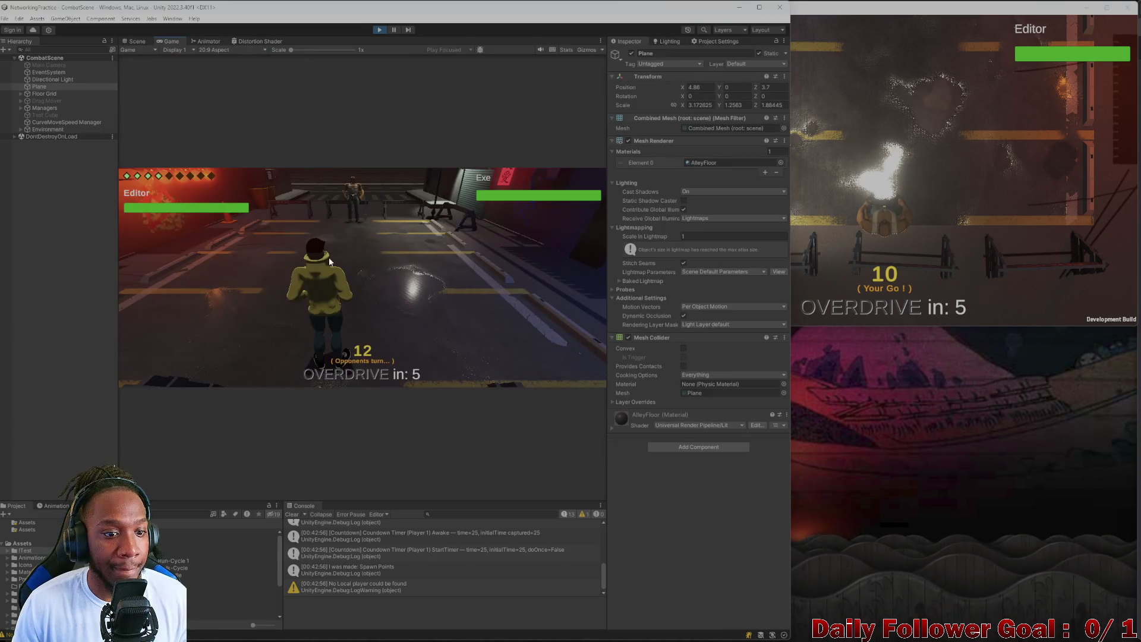
- End the build player's turn
click(916, 181)
click(692, 298)
click(237, 265)
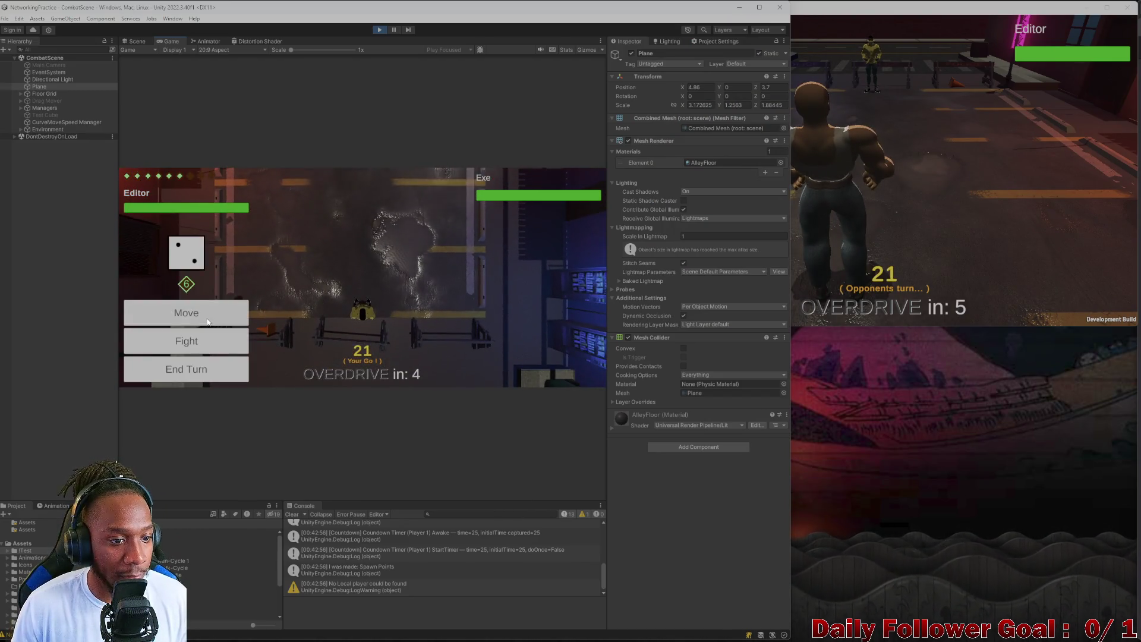
- Move the Editor fighter, confirm the move, and end the Editor player's turn
click(218, 318)
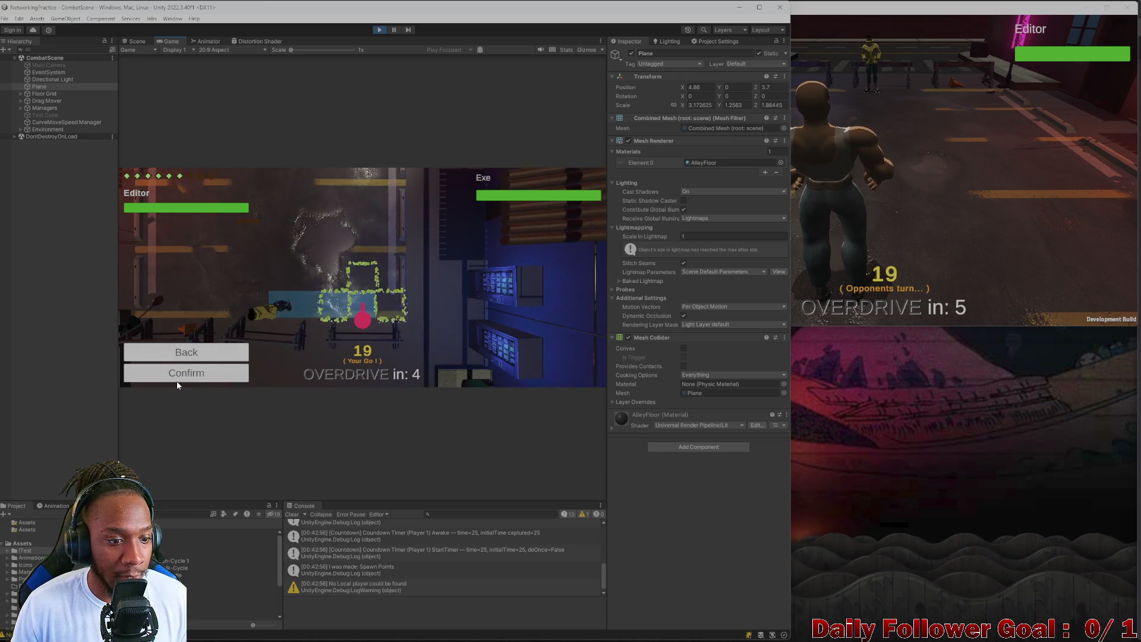
click(179, 379)
click(216, 367)
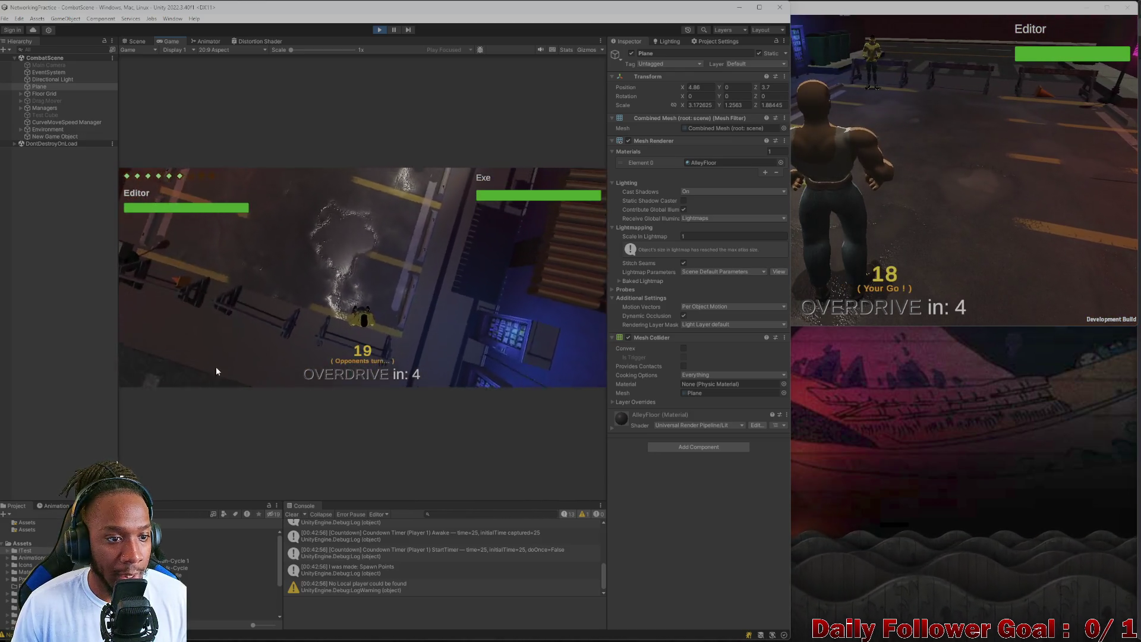
click(808, 166)
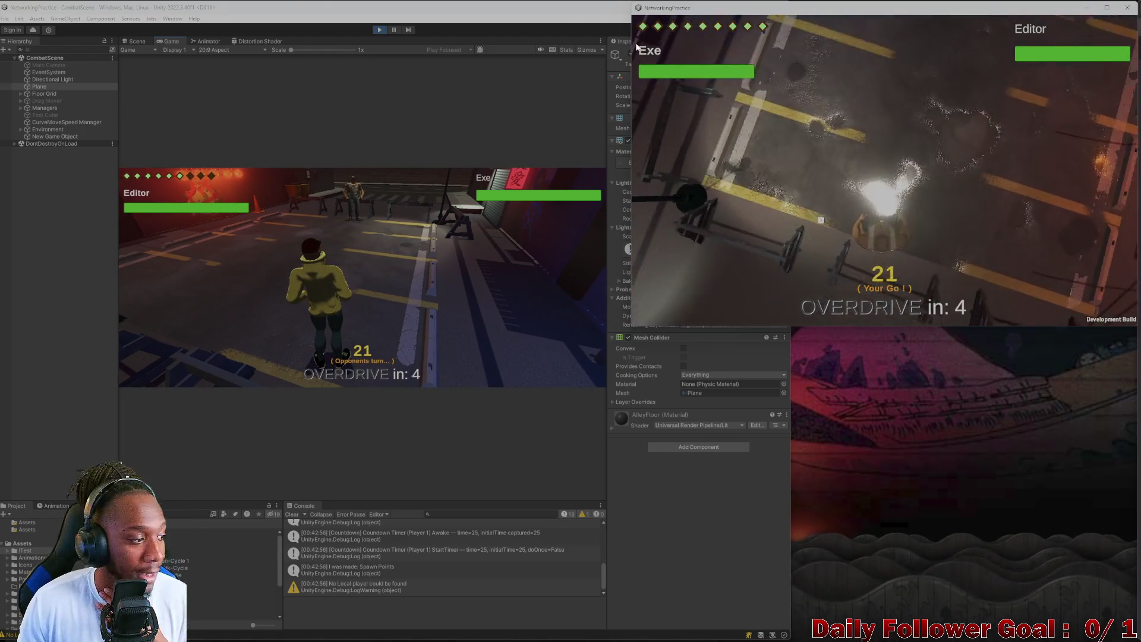
- In the build, move the Exe fighter to a chosen tile, confirm, and end its turn
click(750, 235)
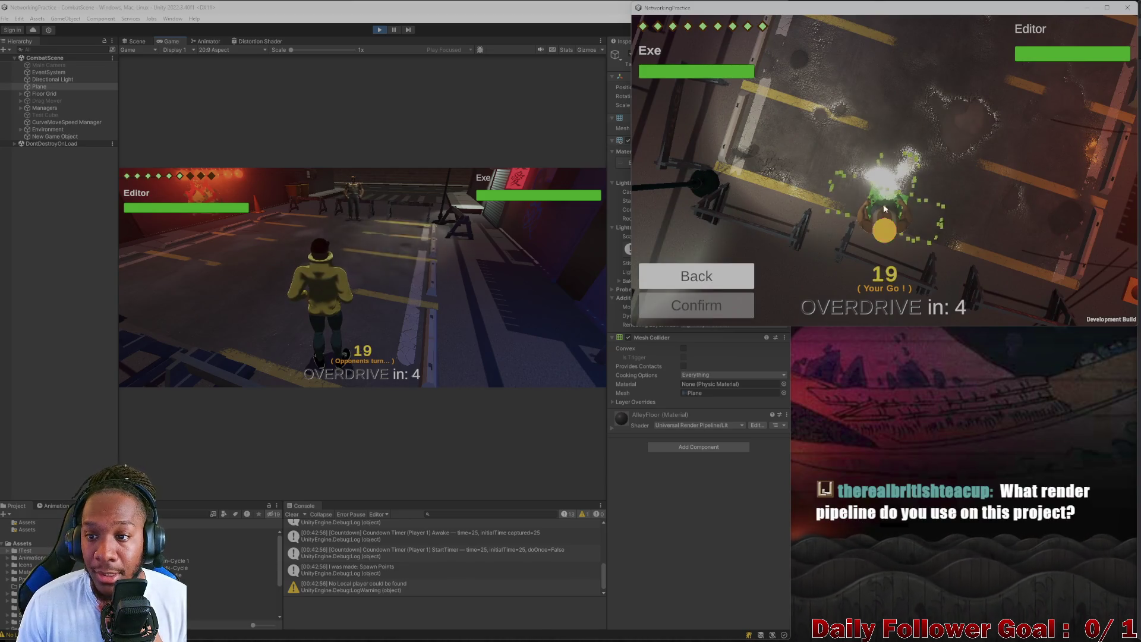
click(880, 187)
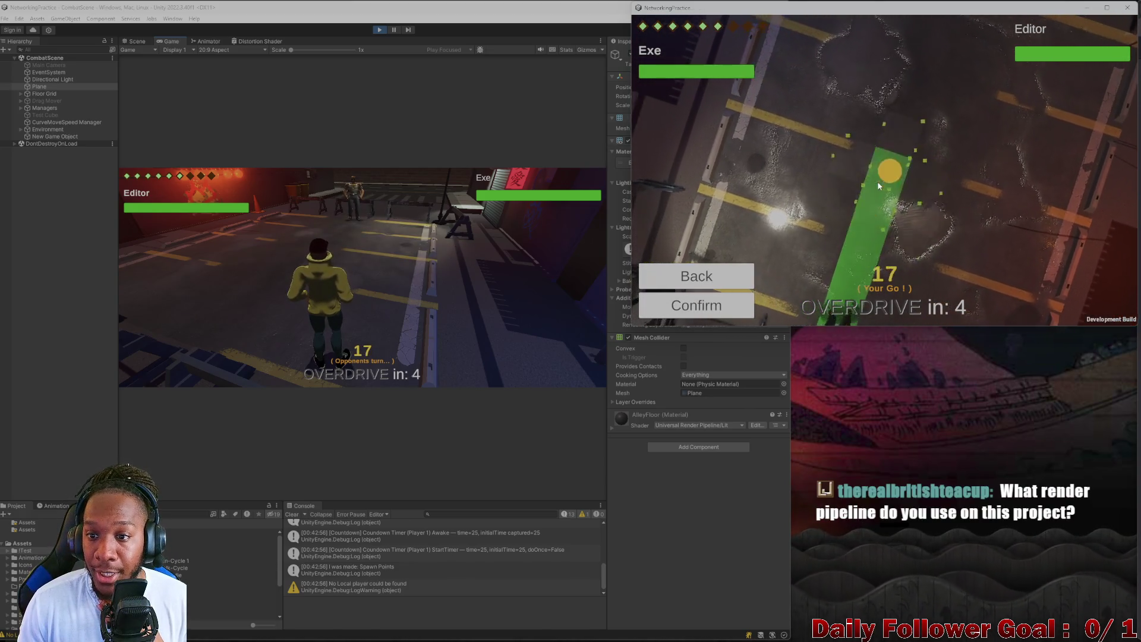
click(879, 186)
click(728, 313)
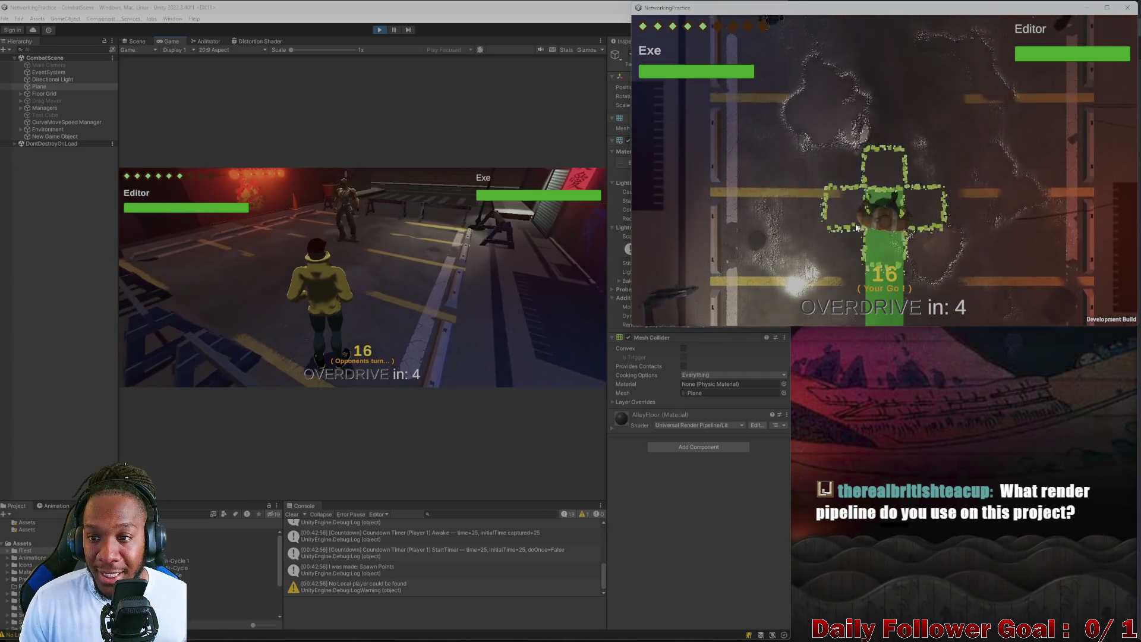
click(693, 298)
click(272, 275)
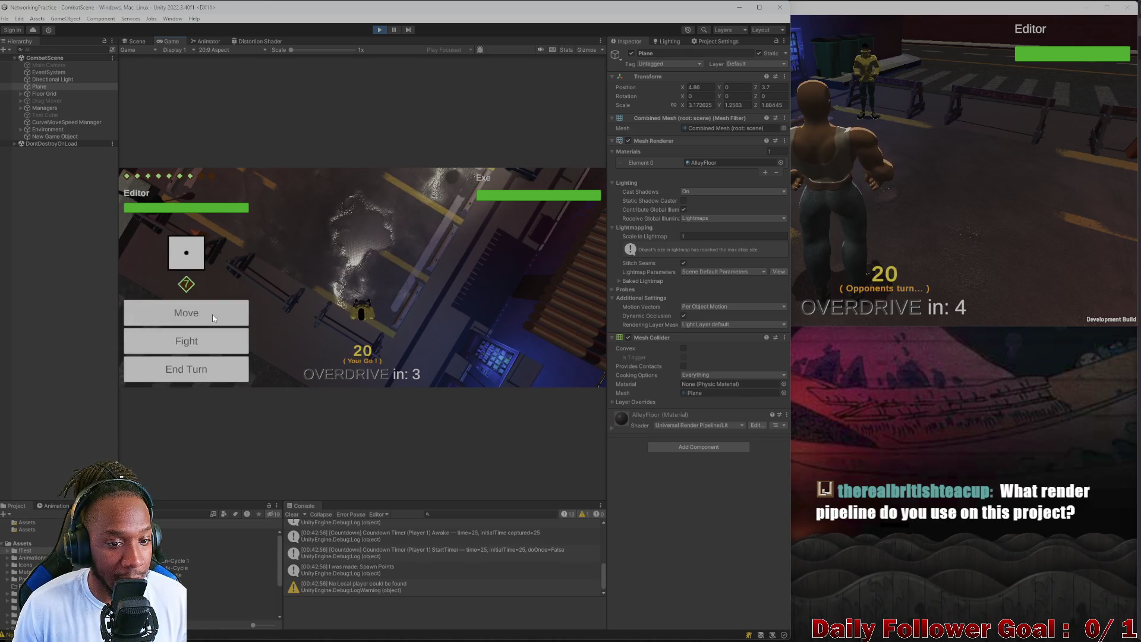
- Confirm the Editor fighter's move and end its turn, then move and end the build fighter's turn
click(223, 370)
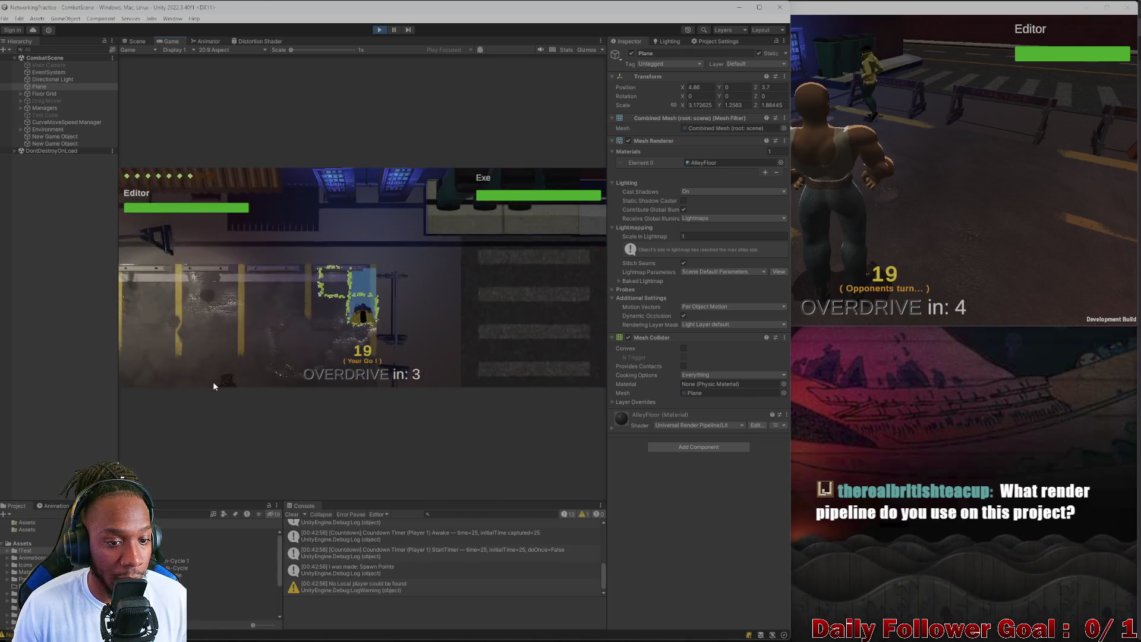
click(202, 375)
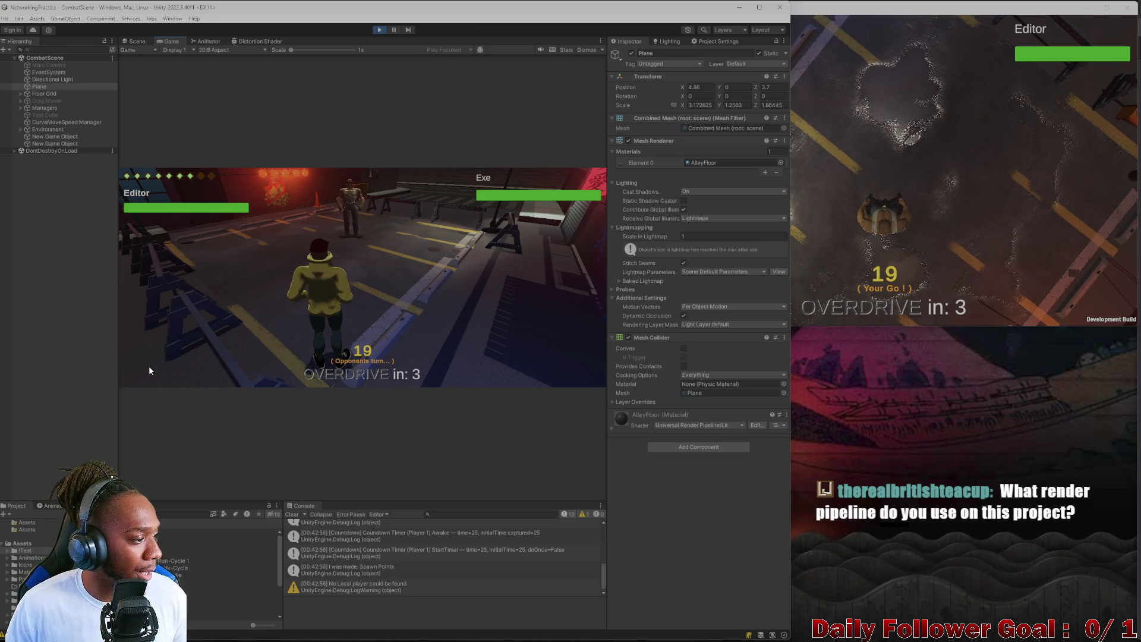
click(843, 194)
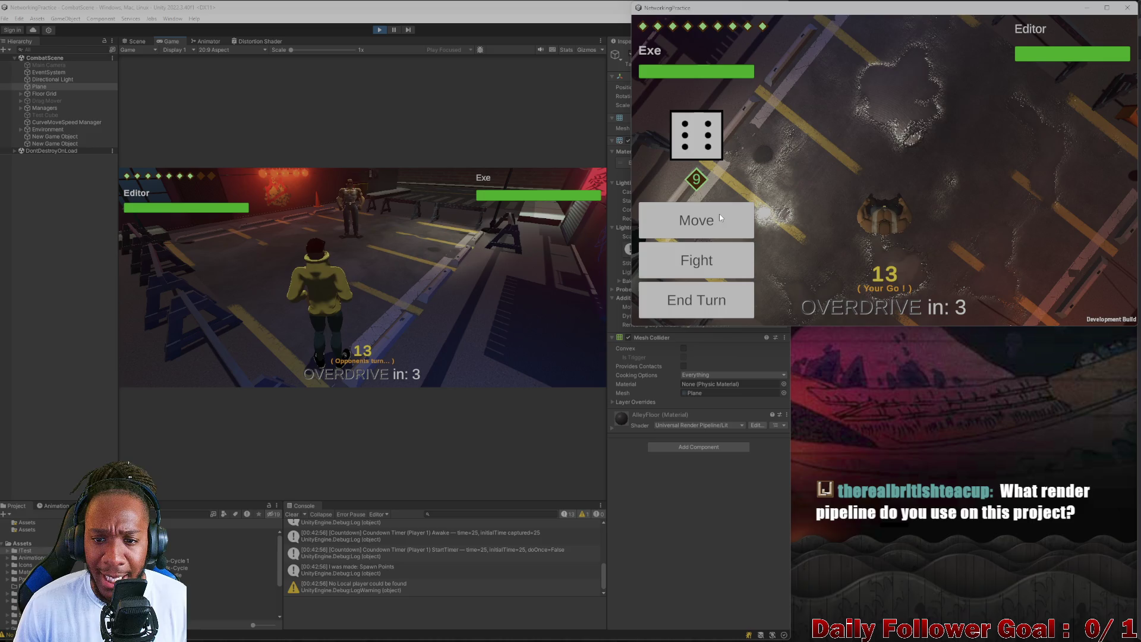
click(891, 216)
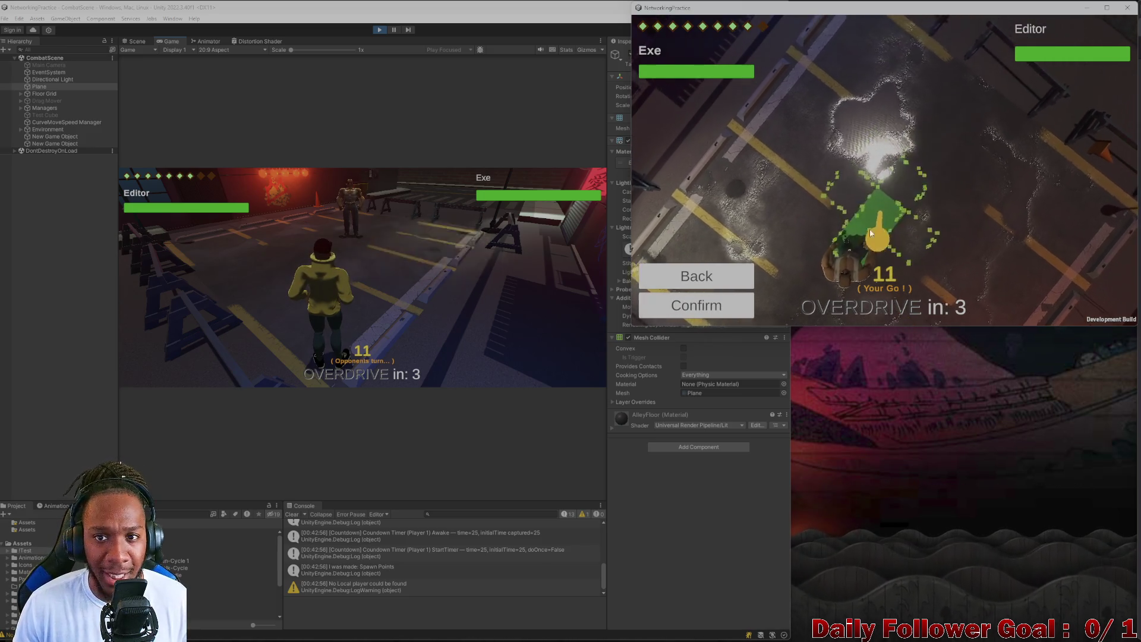
click(701, 304)
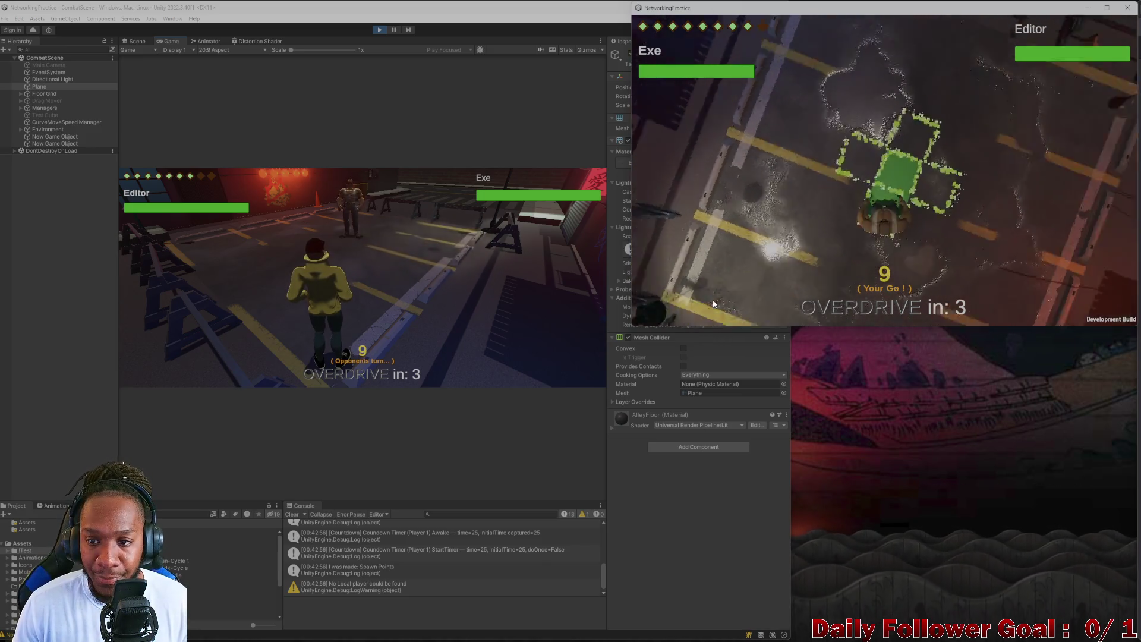
click(658, 309)
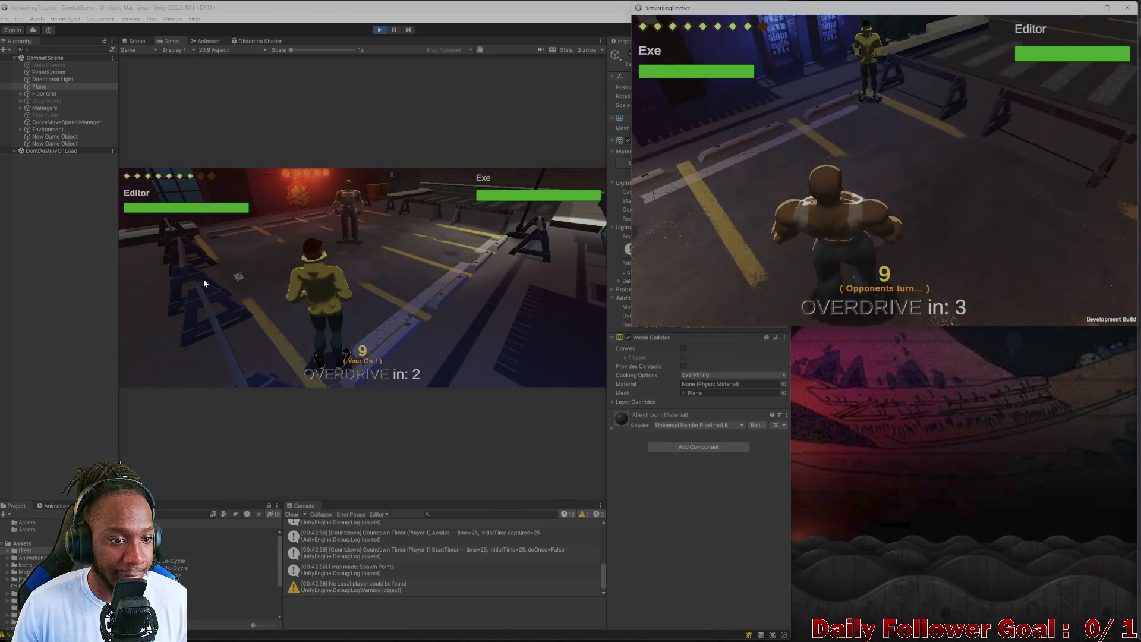
- Switch between the build and editor windows, ending on the editor's game
click(246, 285)
click(953, 198)
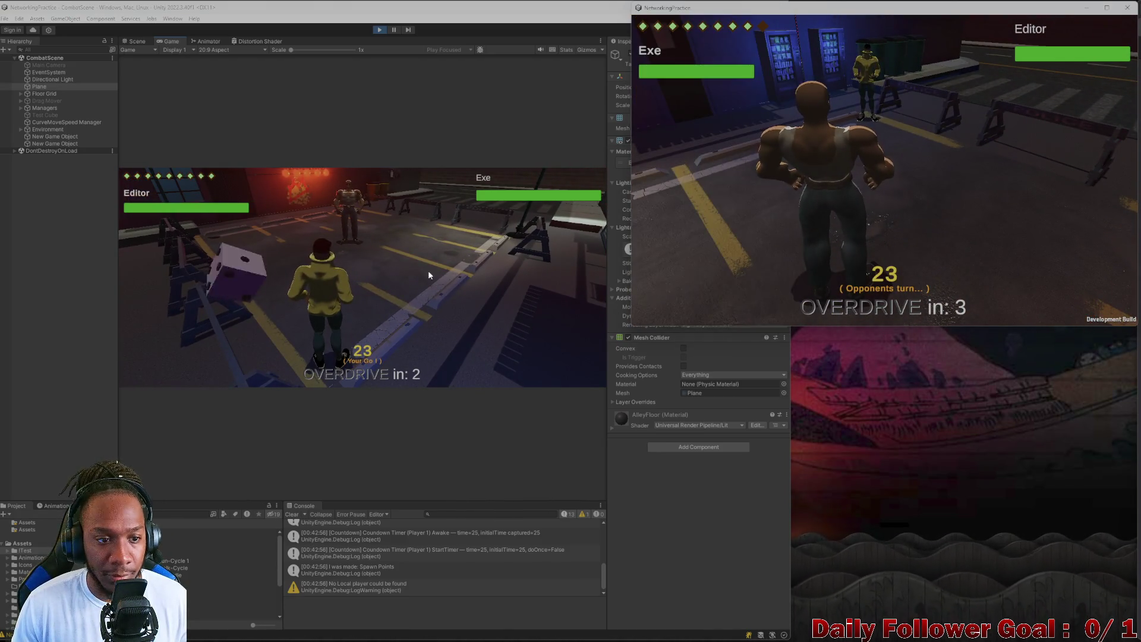
click(215, 286)
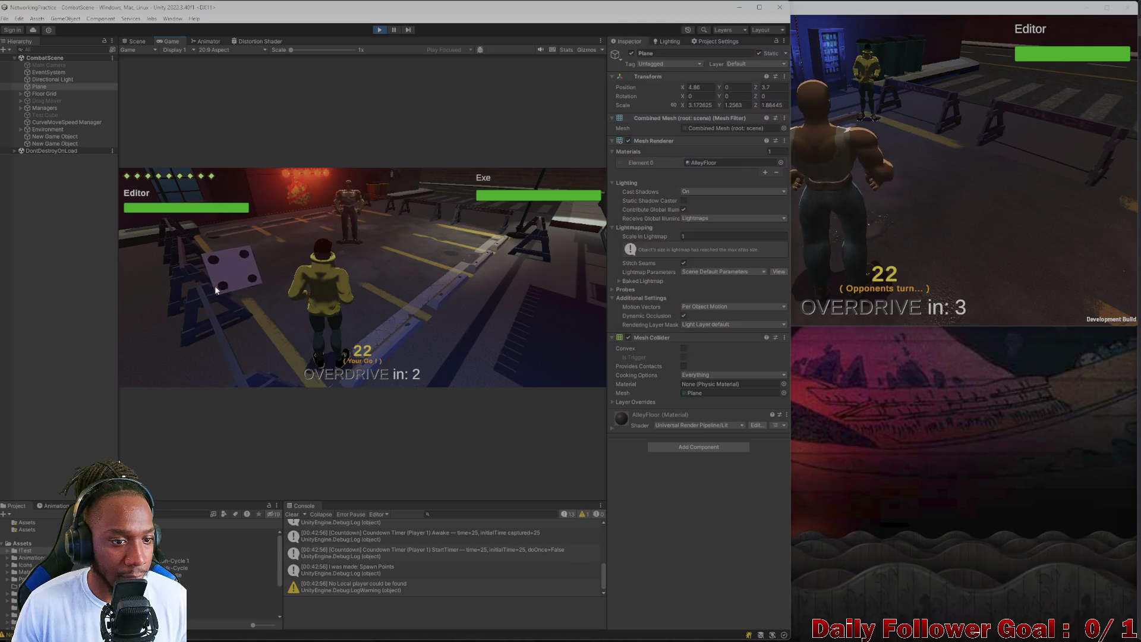
- Maximize the game view; as Editor use Haste and Momentum, dash along the beam, end turn
click(625, 75)
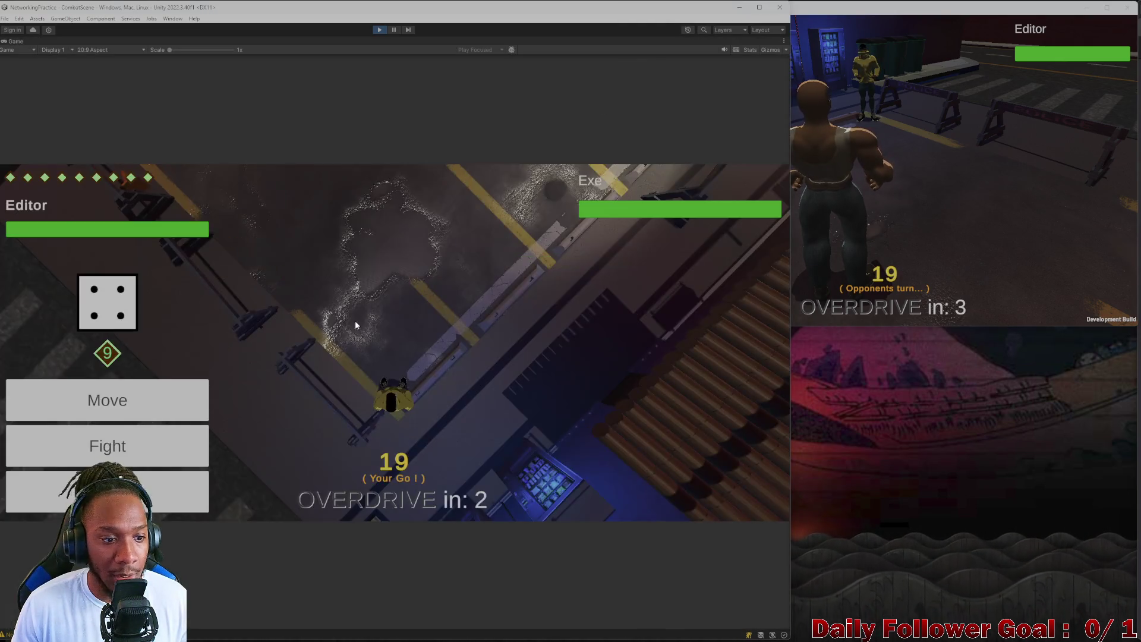
click(140, 461)
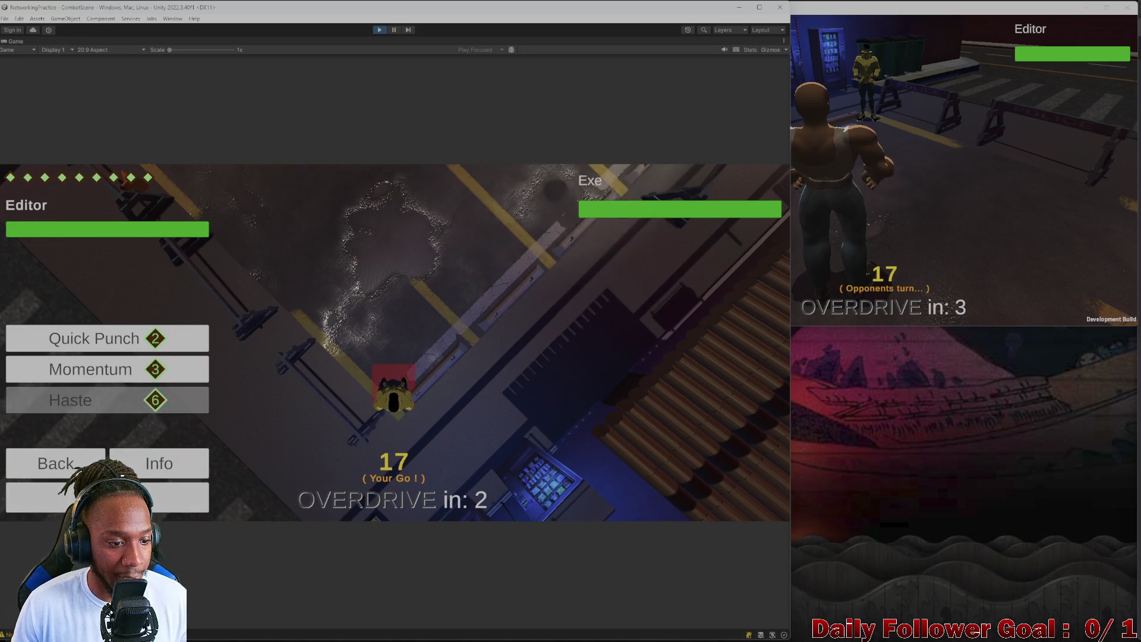
click(107, 400)
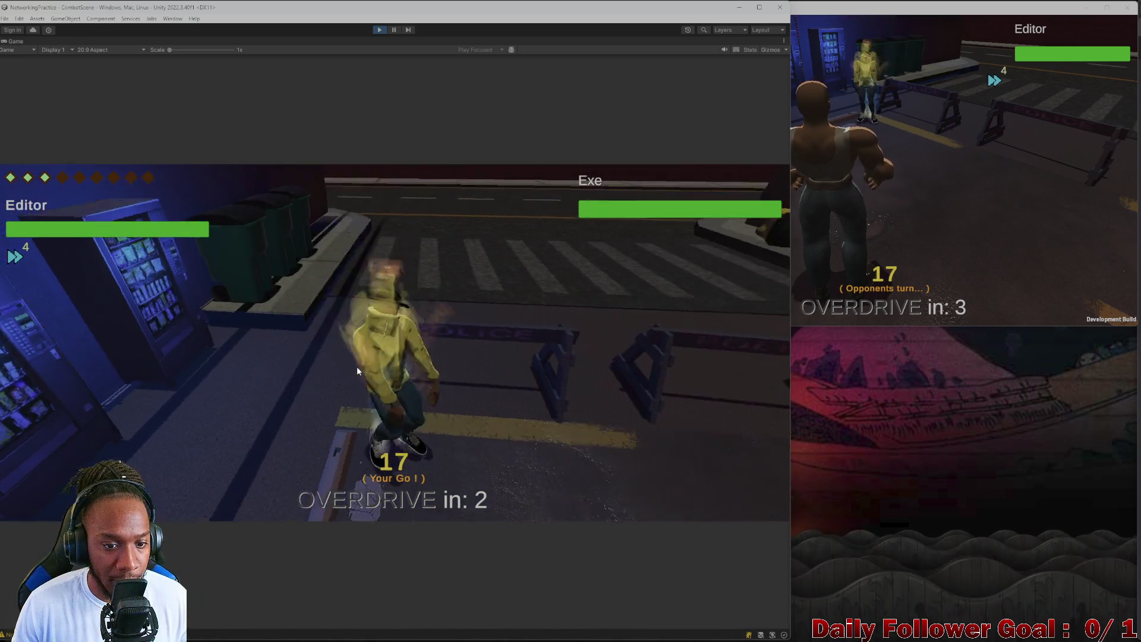
click(128, 447)
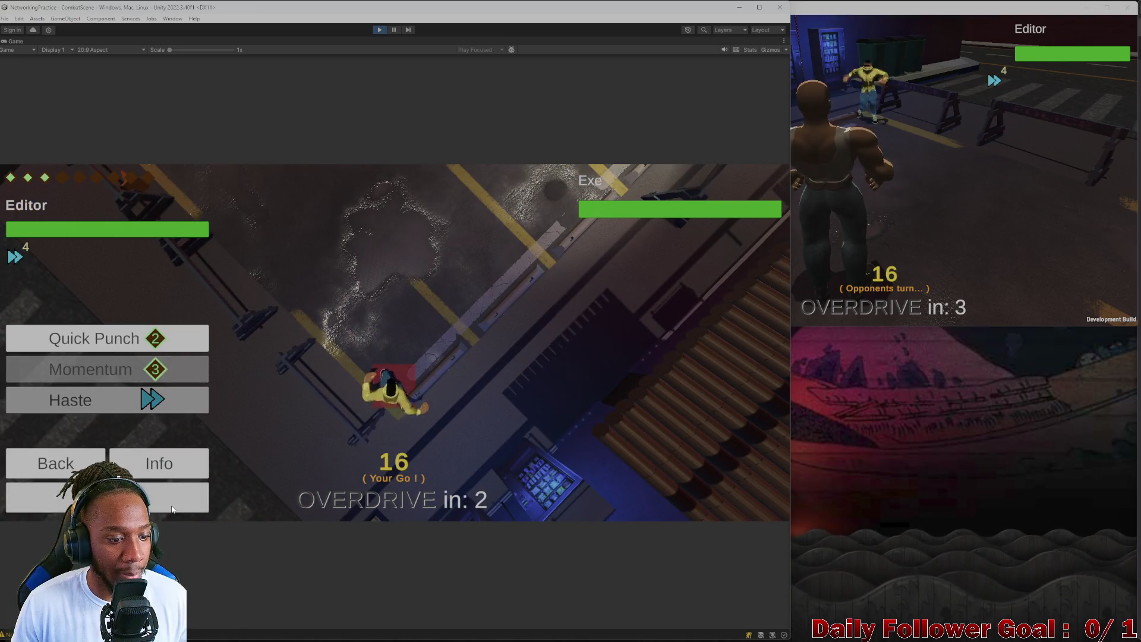
click(173, 509)
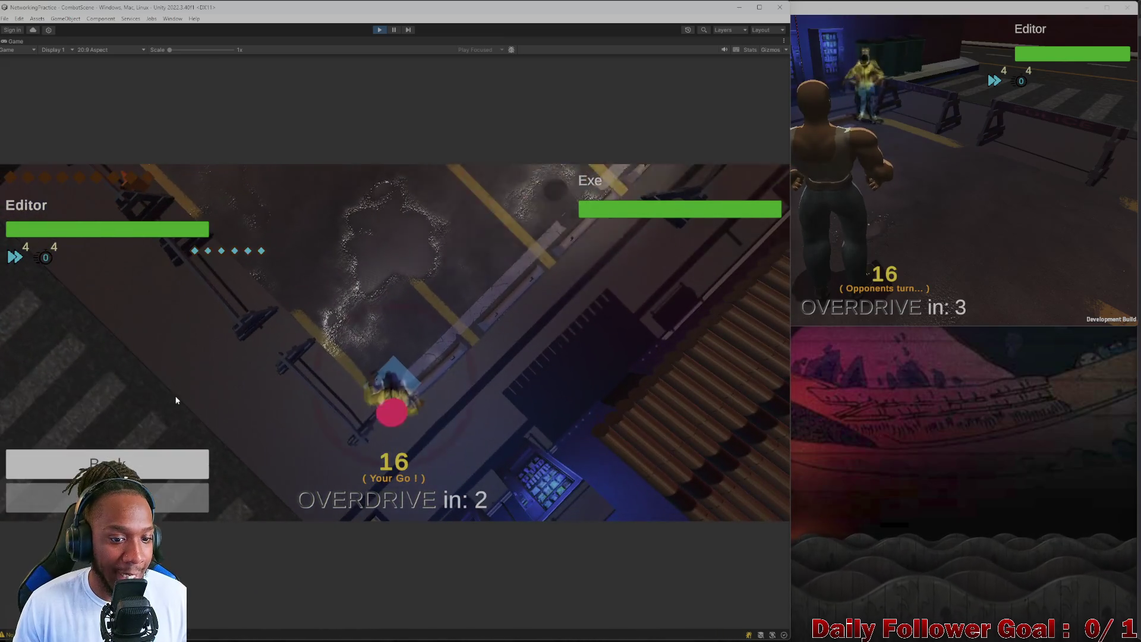
click(394, 389)
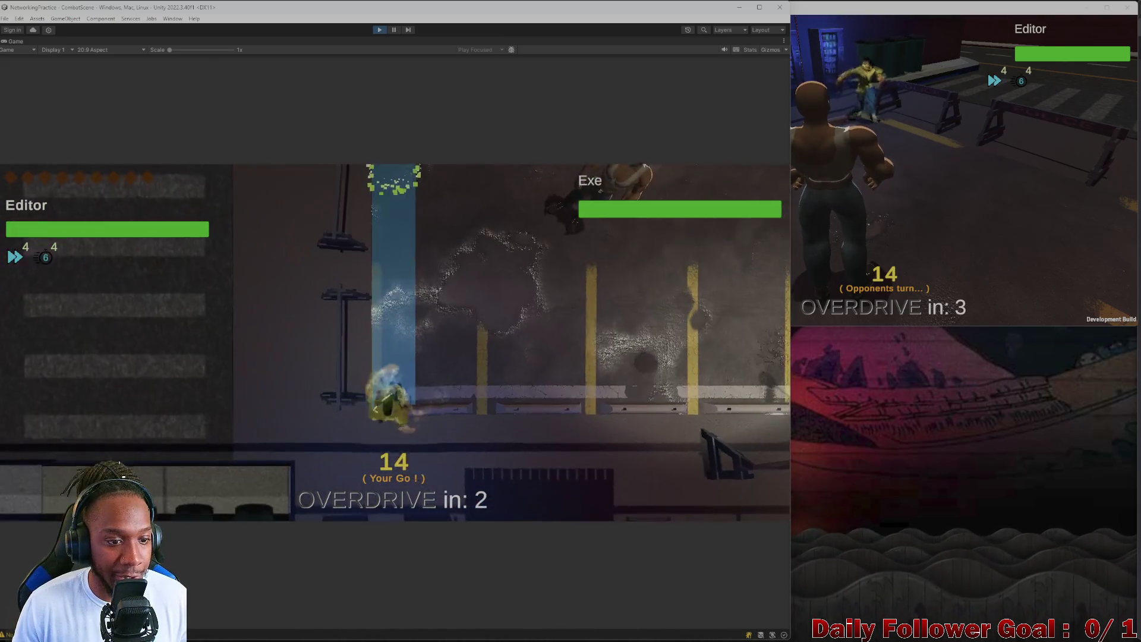
click(170, 492)
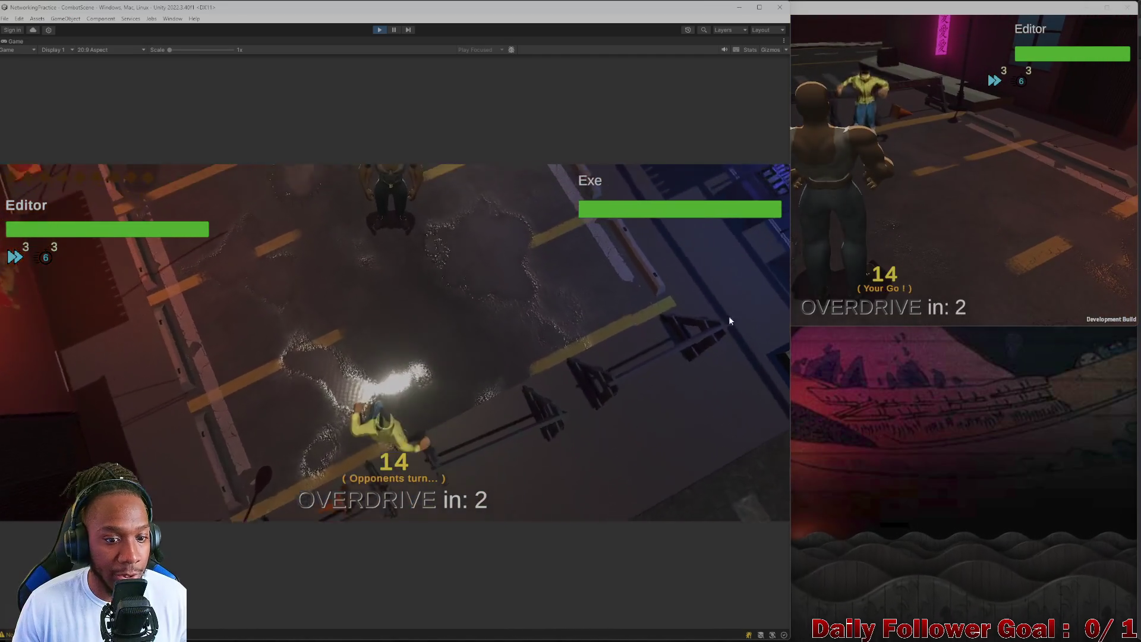
- In the build, use Exe's Ire attack, move toward Editor, and hit it for 15 damage
click(940, 177)
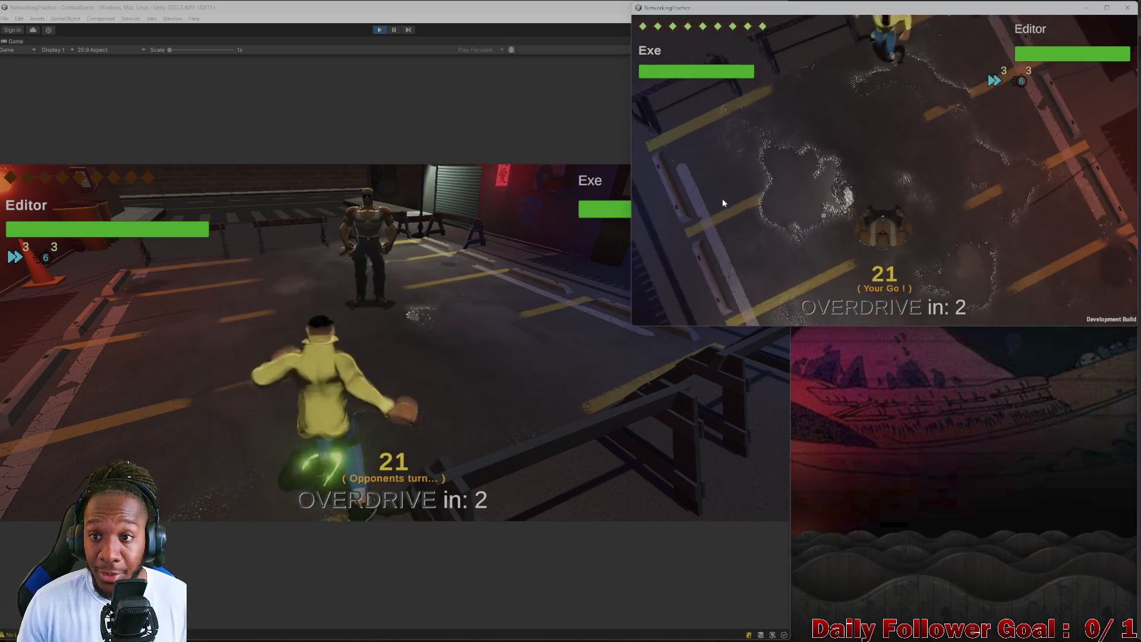
click(684, 276)
click(686, 220)
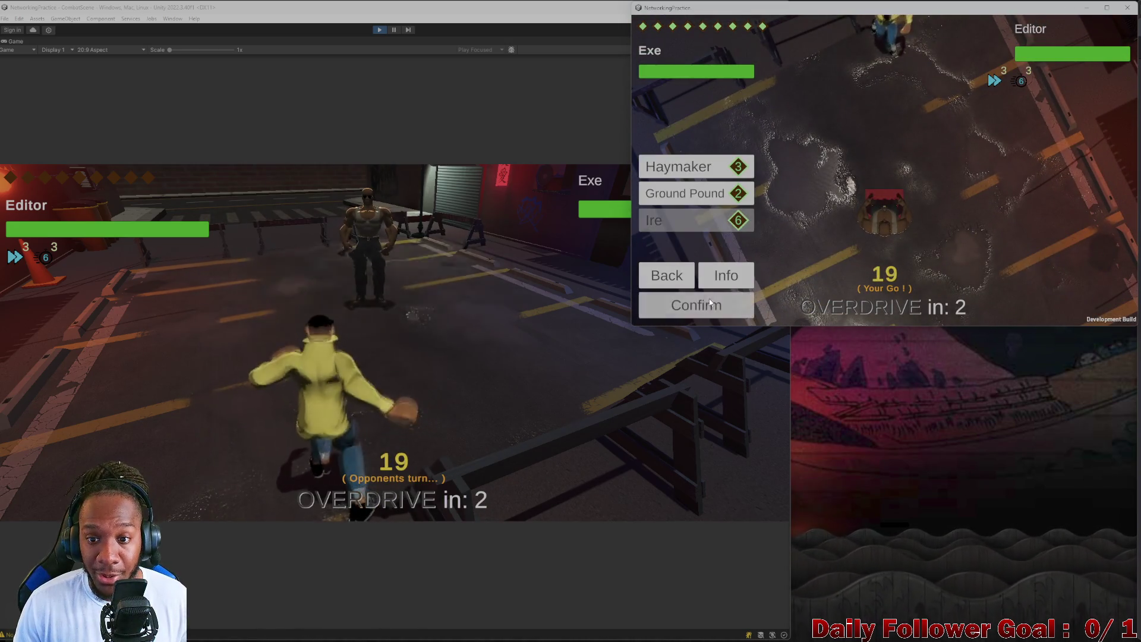
click(696, 305)
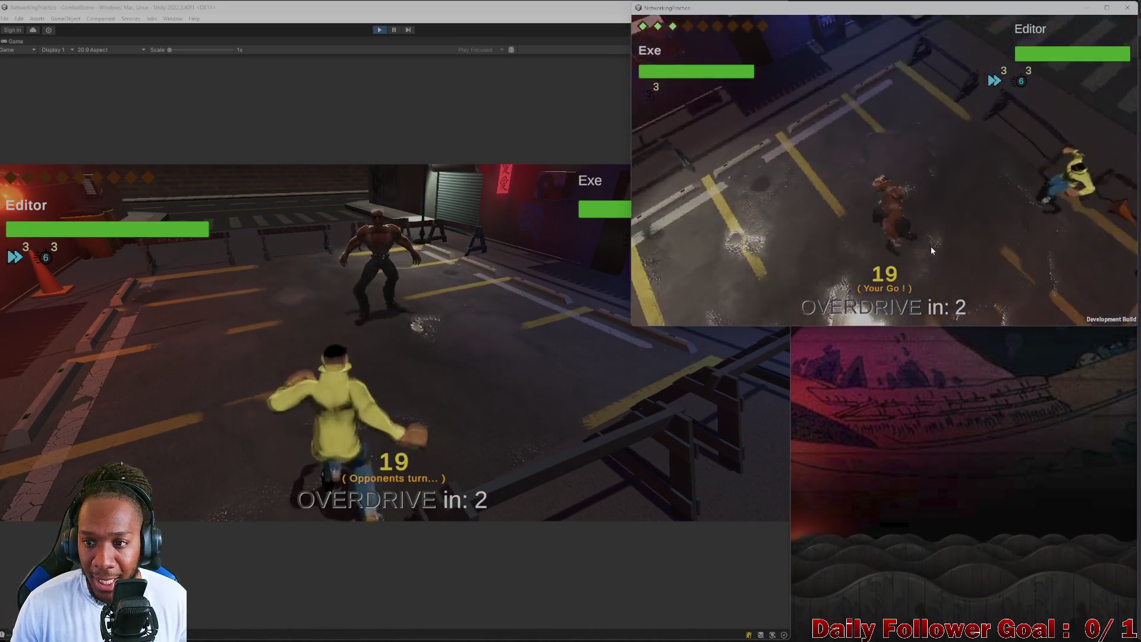
click(695, 224)
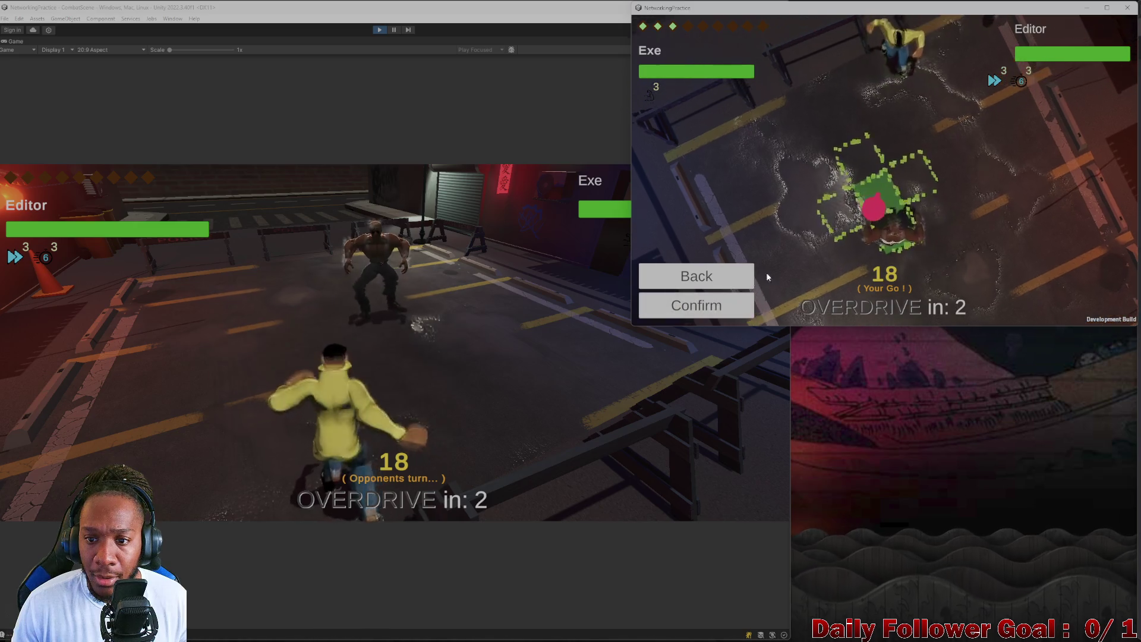
click(717, 306)
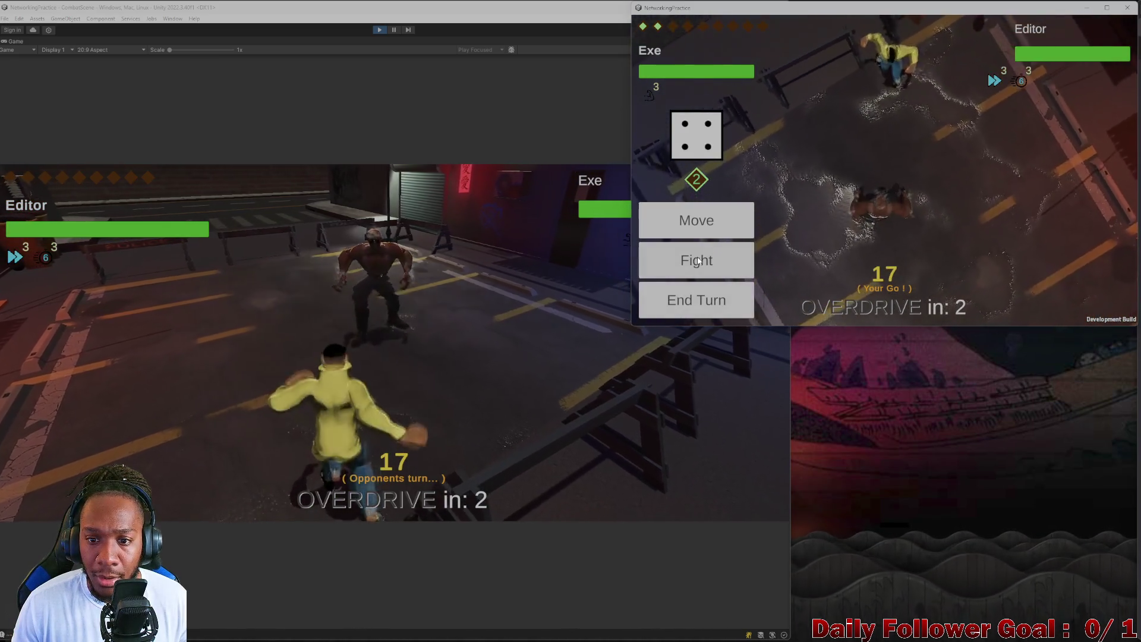
click(713, 259)
click(716, 303)
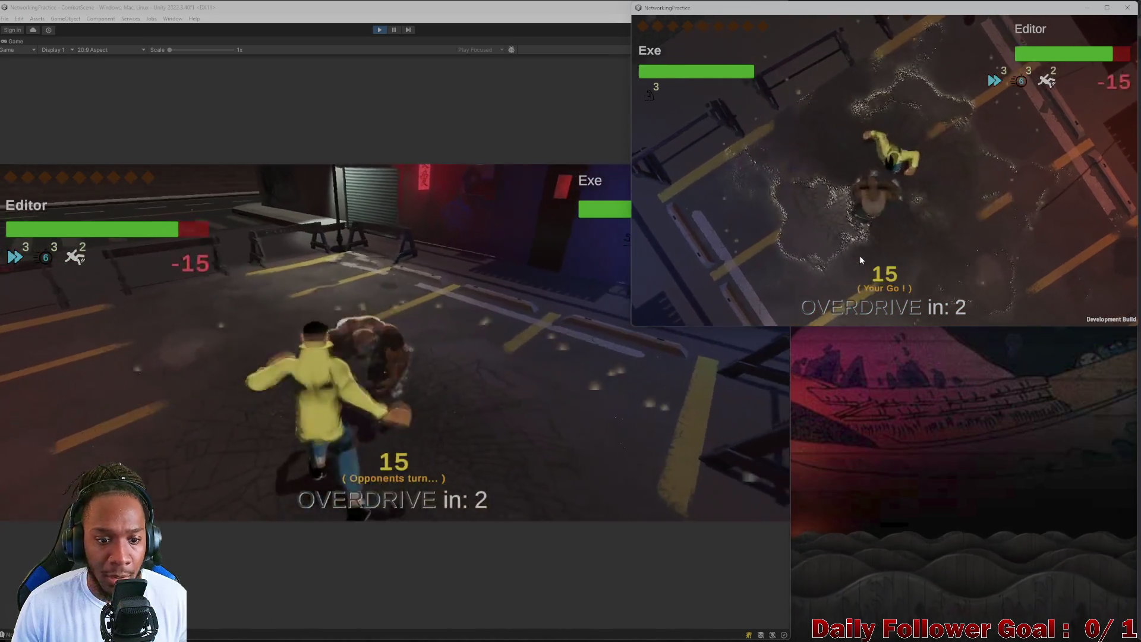
- End the build's turn, then move the editor fighter along the green path and end its turn
click(717, 306)
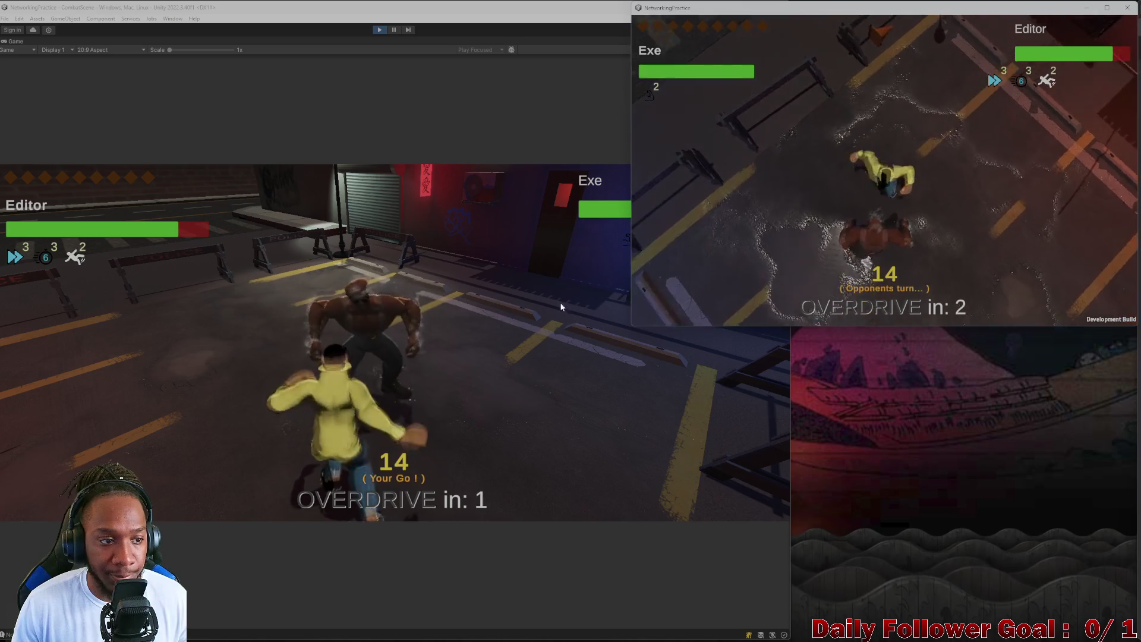
click(238, 363)
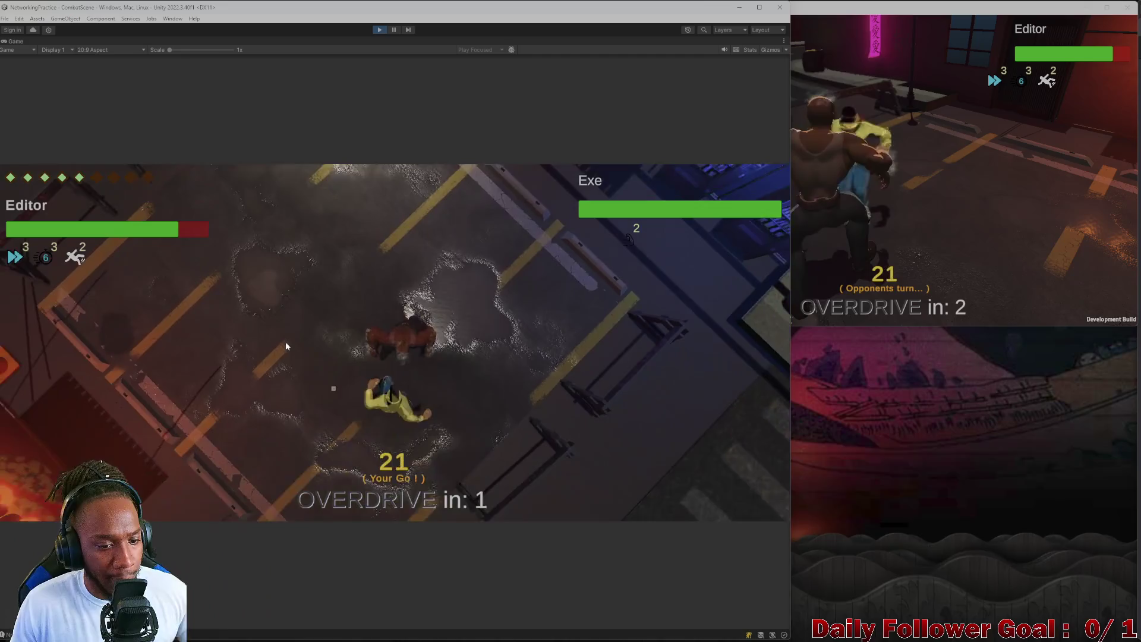
click(187, 395)
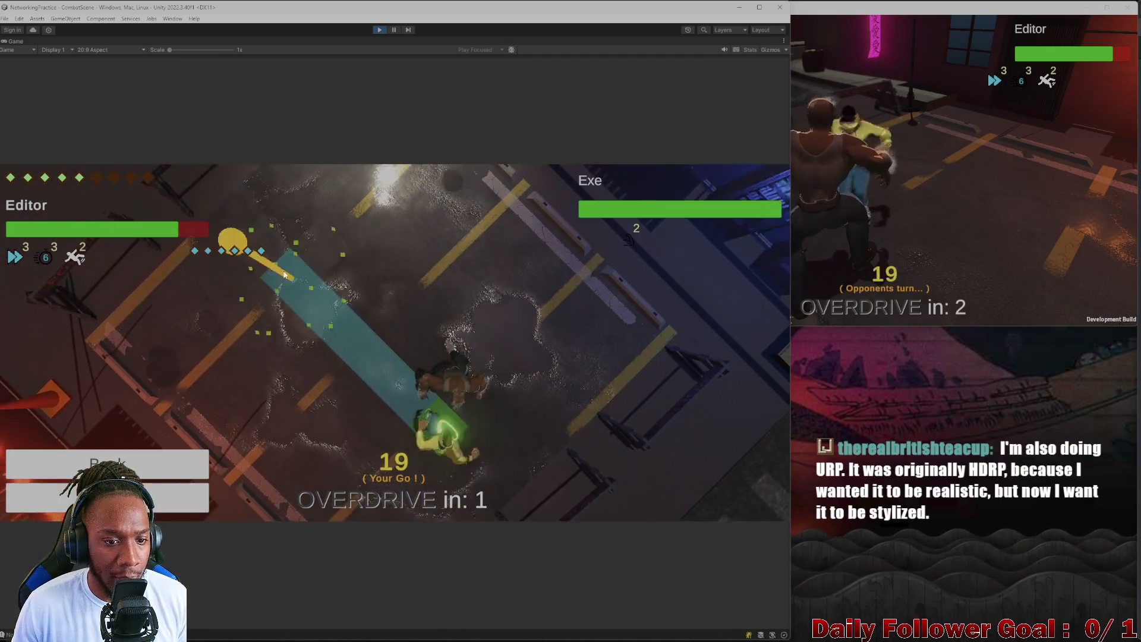
click(191, 503)
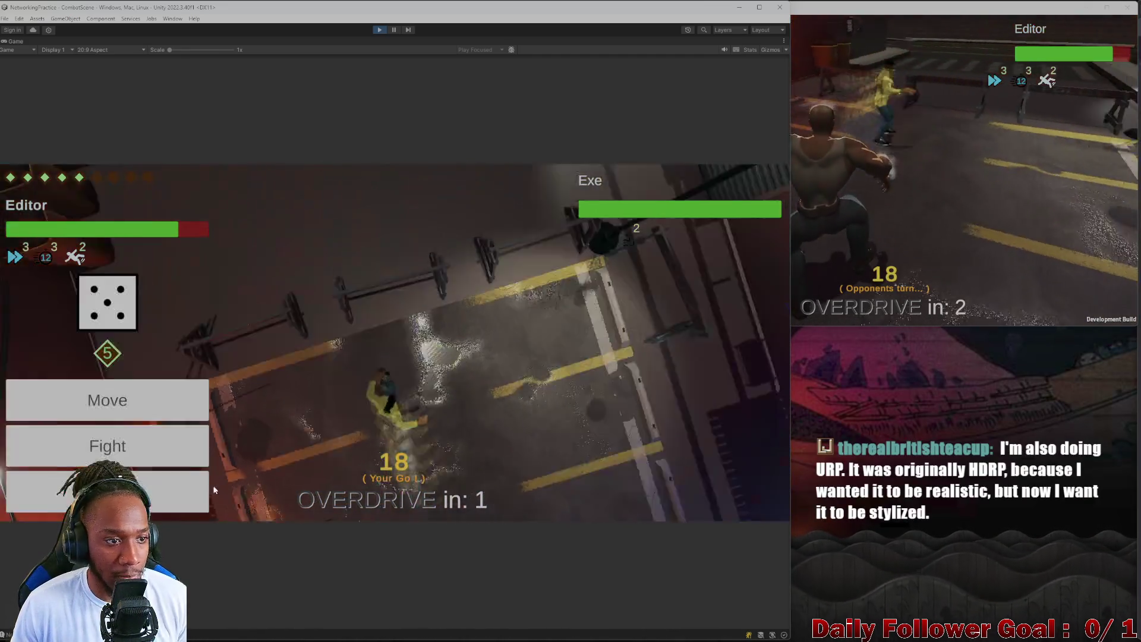
click(397, 418)
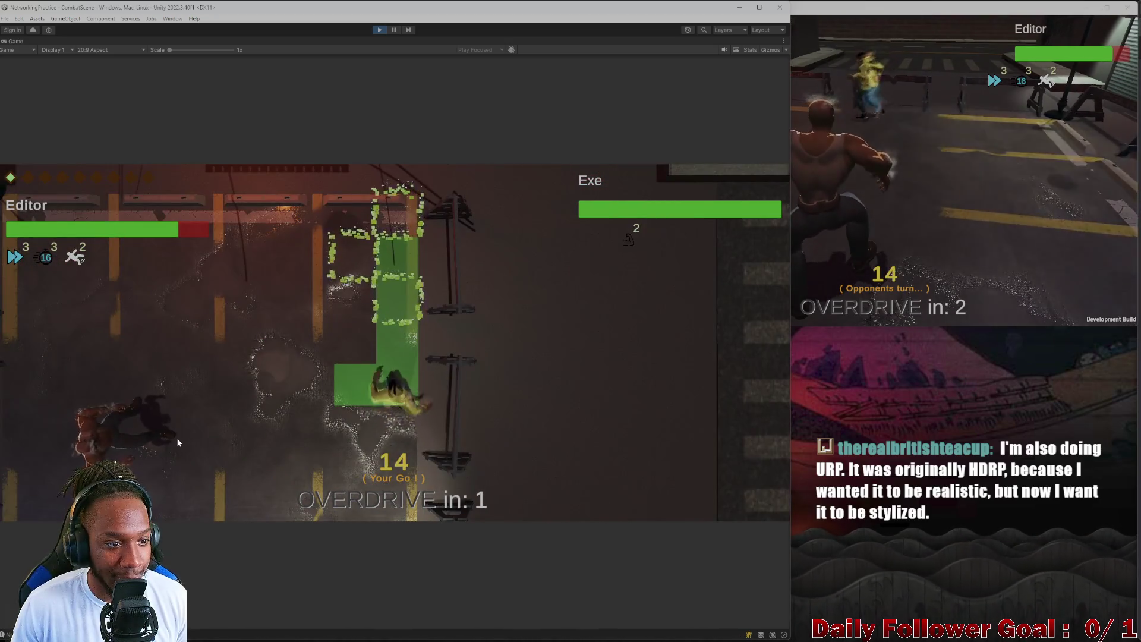
click(176, 440)
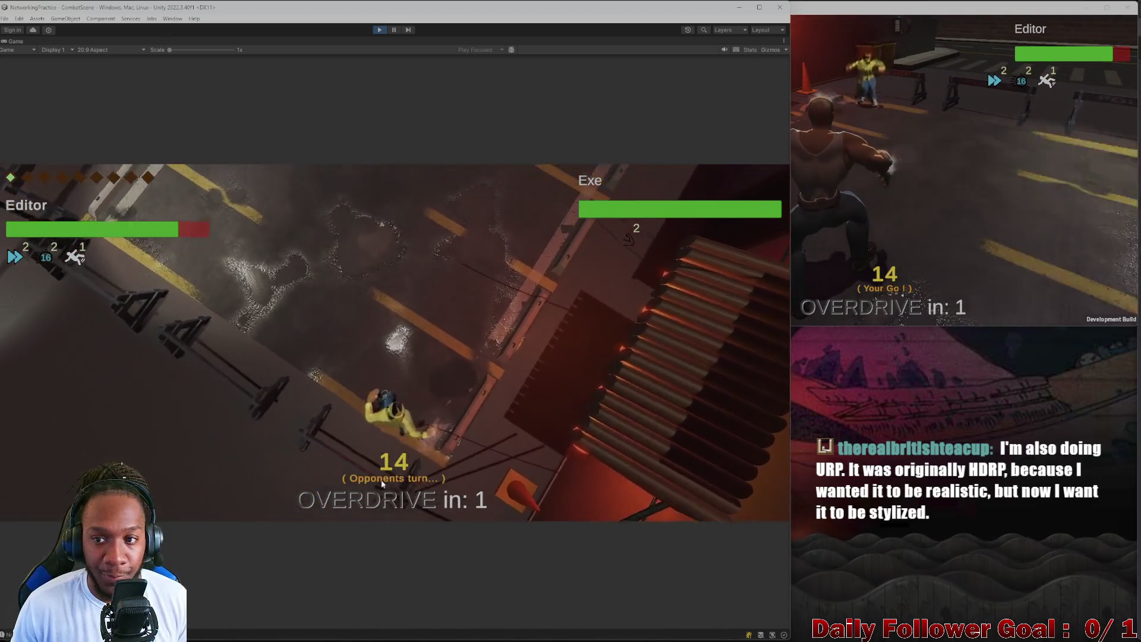
- In the build, move the Exe fighter to a new destination and end its turn
click(909, 205)
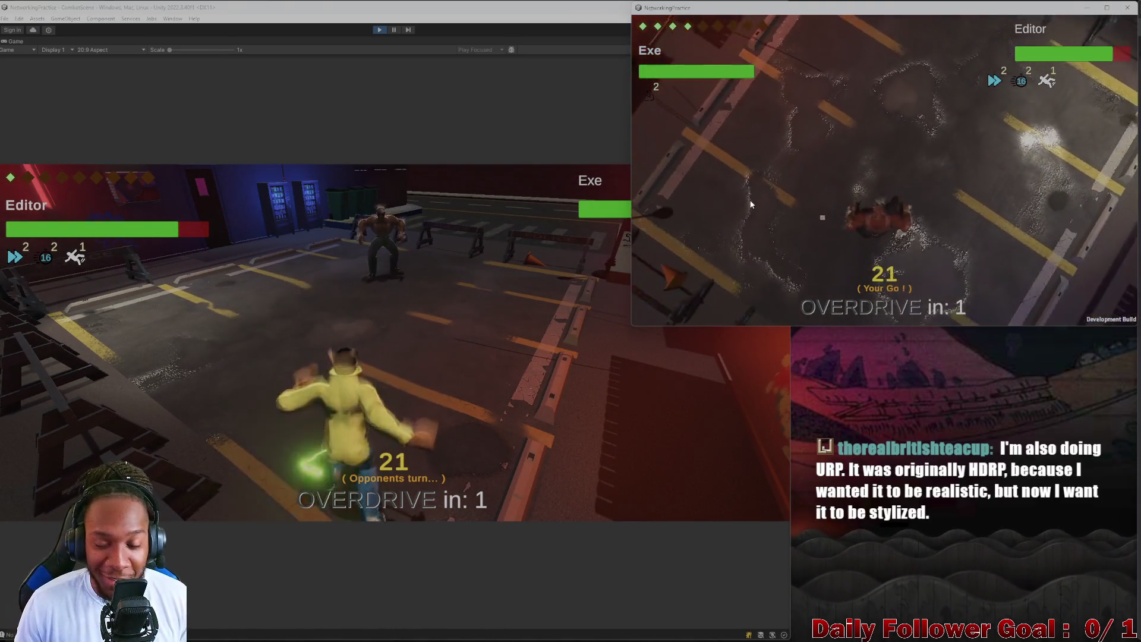
click(692, 219)
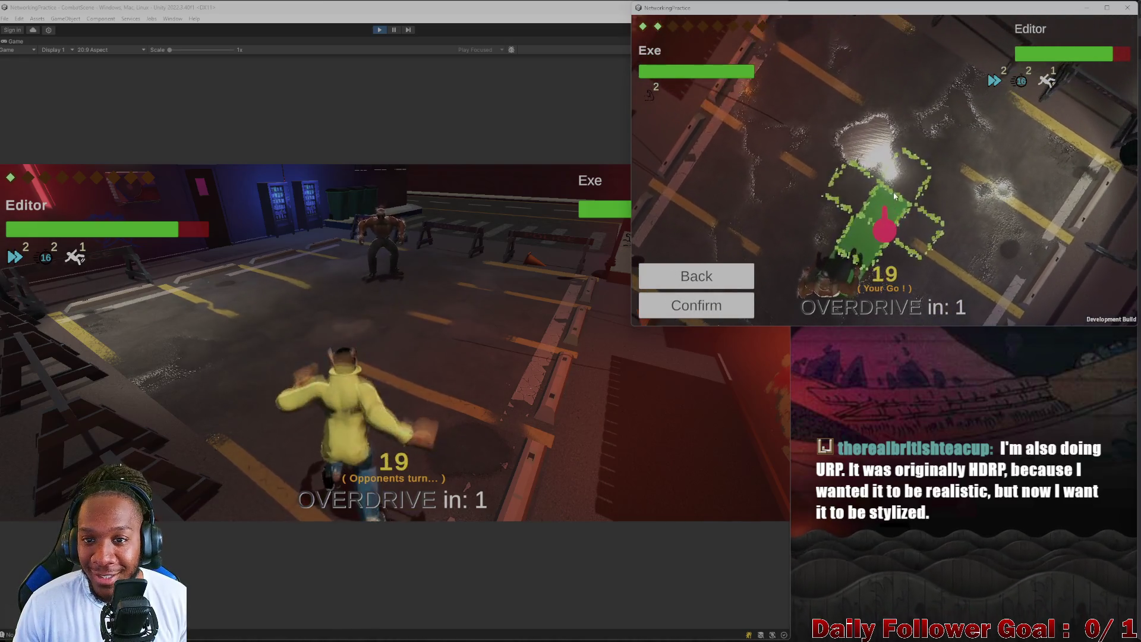
click(873, 234)
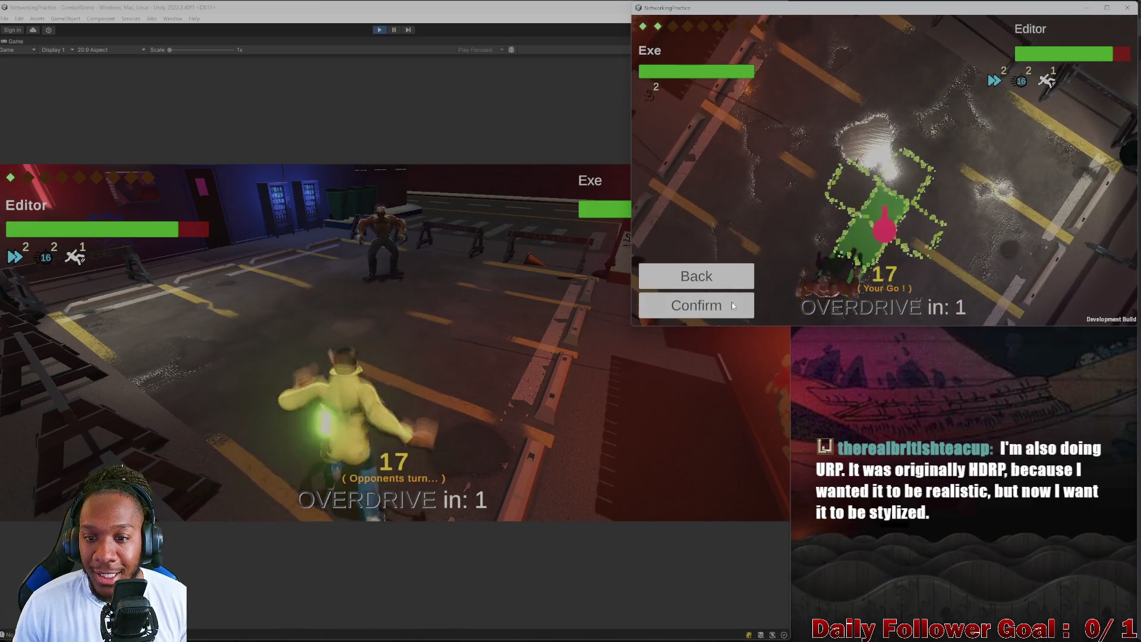
click(732, 302)
click(696, 300)
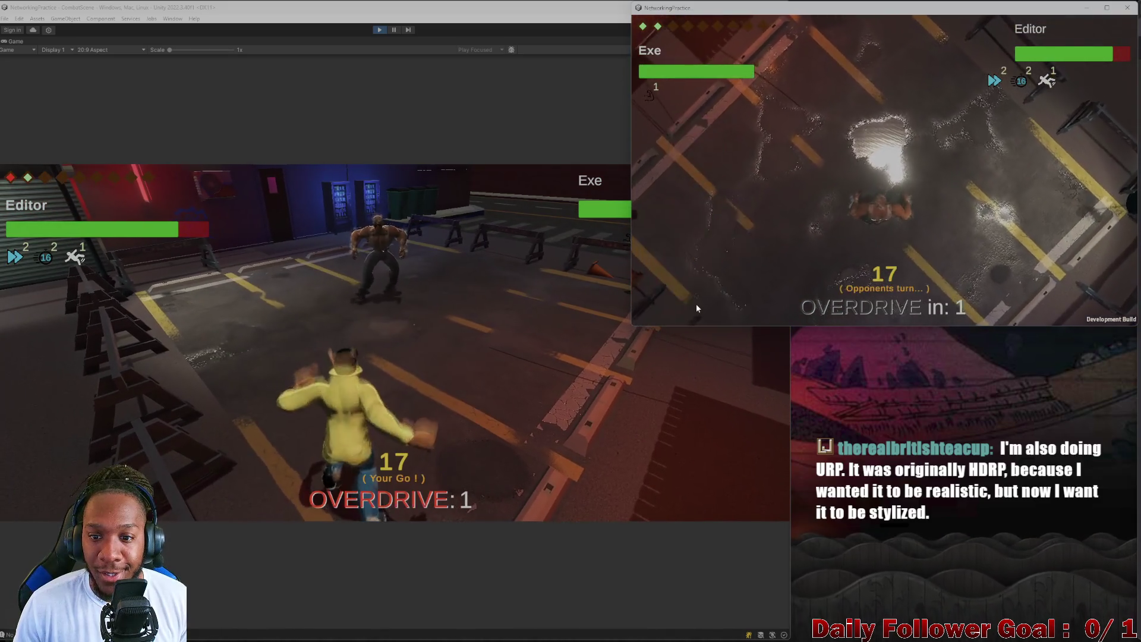
- Move the editor's fighter twice to chosen tiles and end the editor player's turn
click(213, 371)
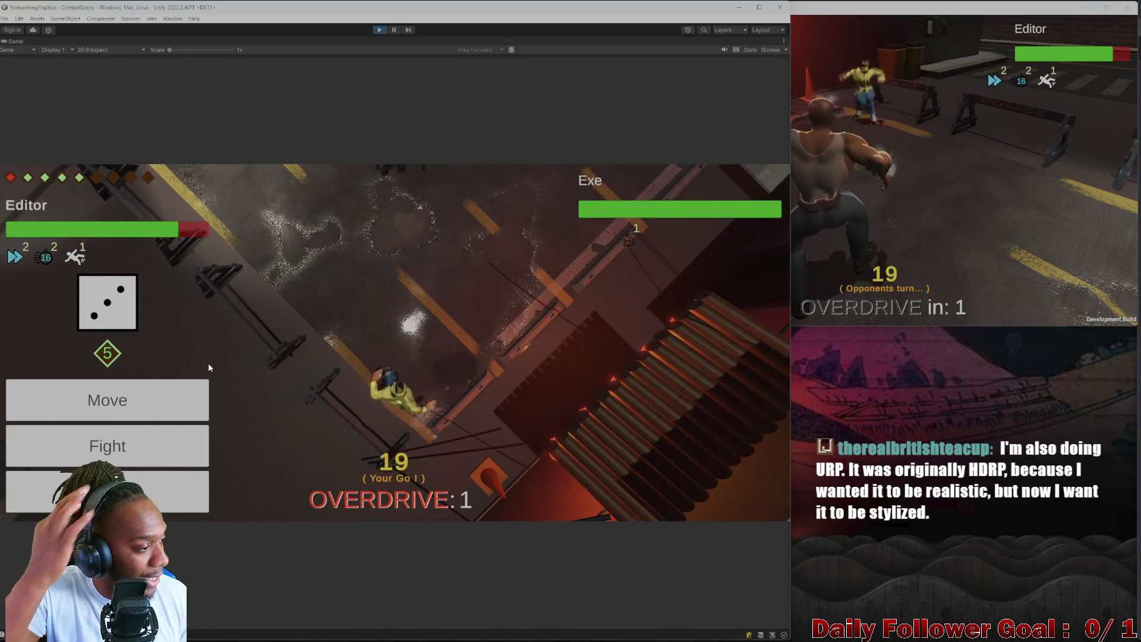
click(52, 407)
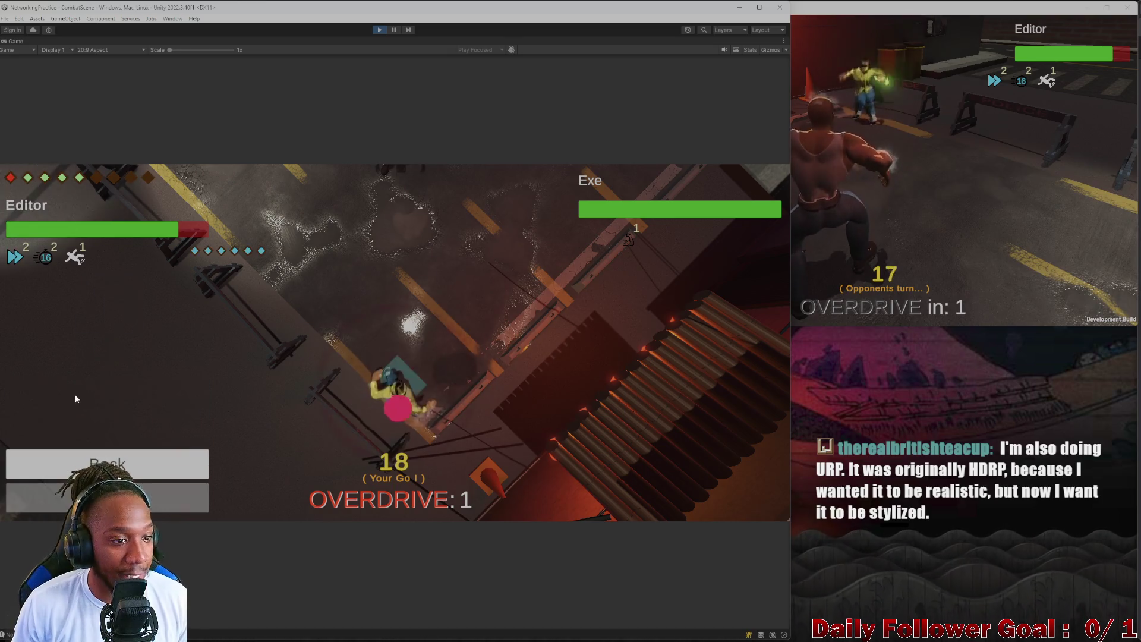
click(402, 398)
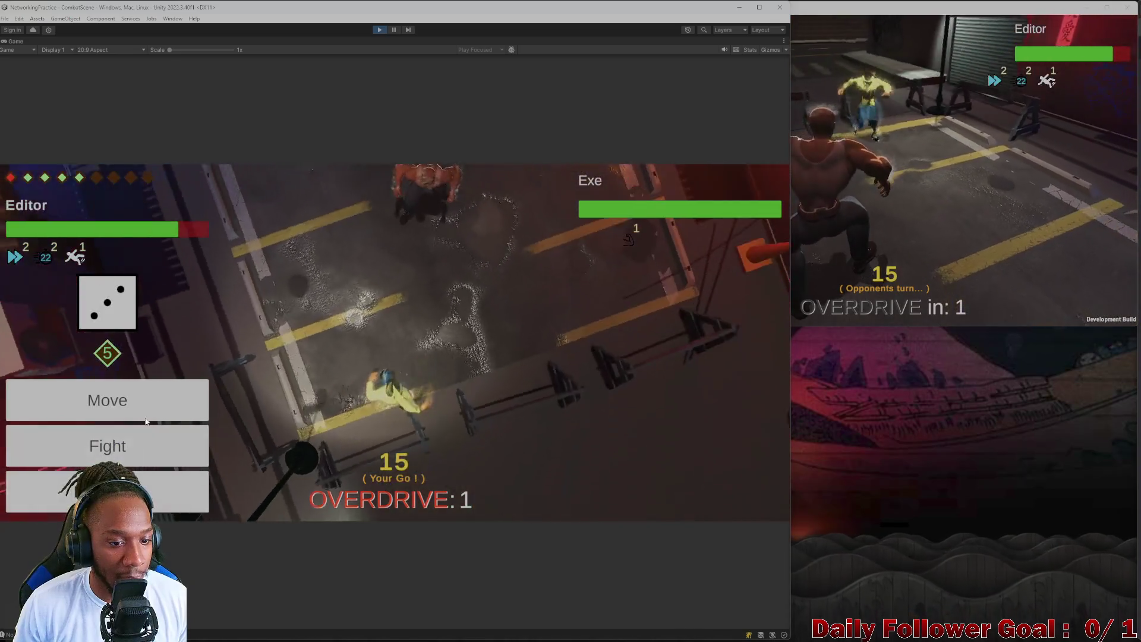
click(119, 401)
click(383, 405)
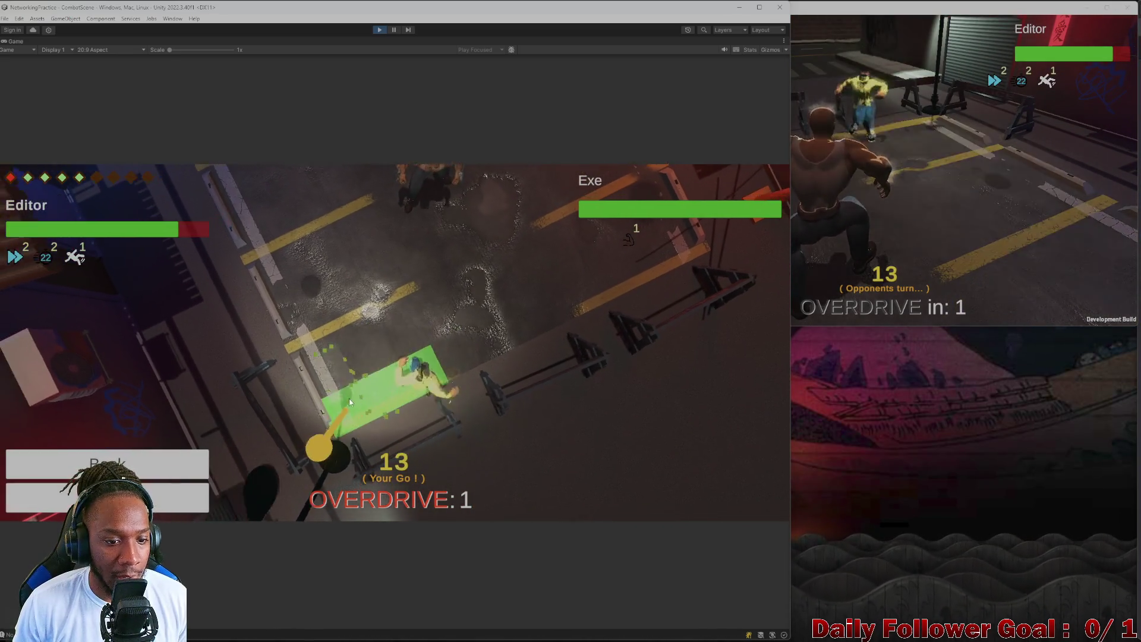
click(184, 501)
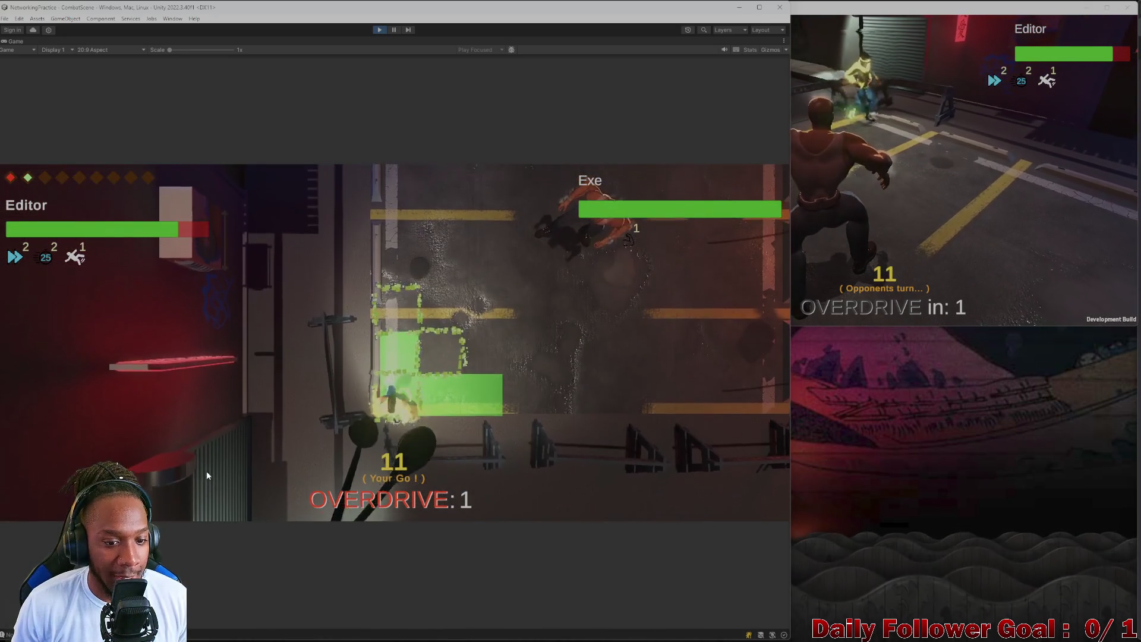
click(191, 486)
- In the build, roll, move Exe, land a Ground Pound for 15 damage, and end the turn
click(975, 180)
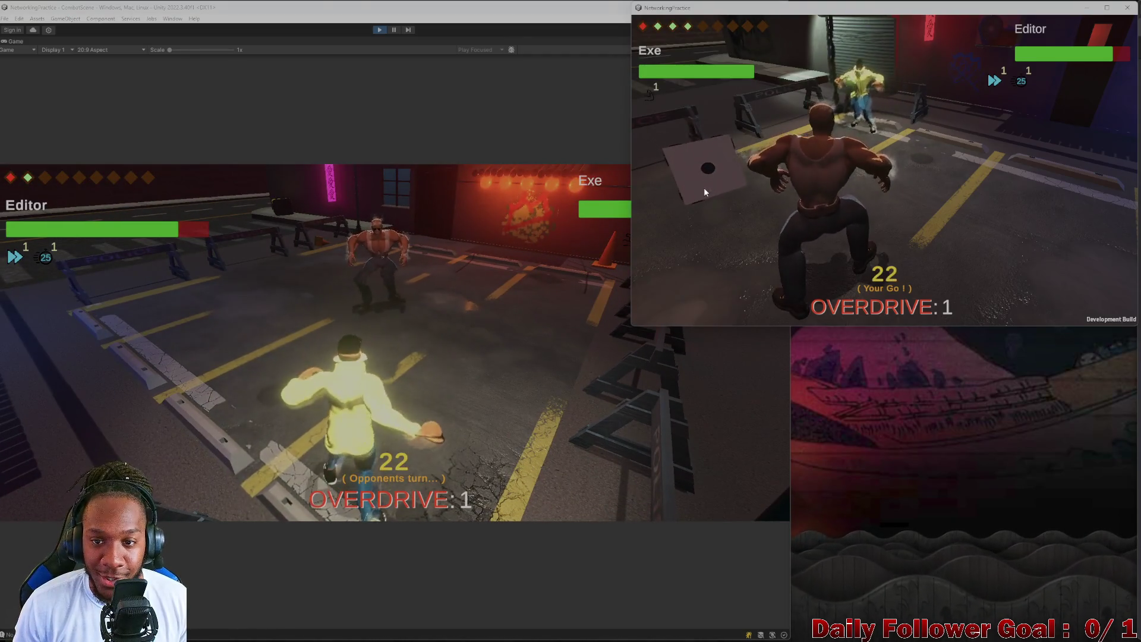
click(700, 198)
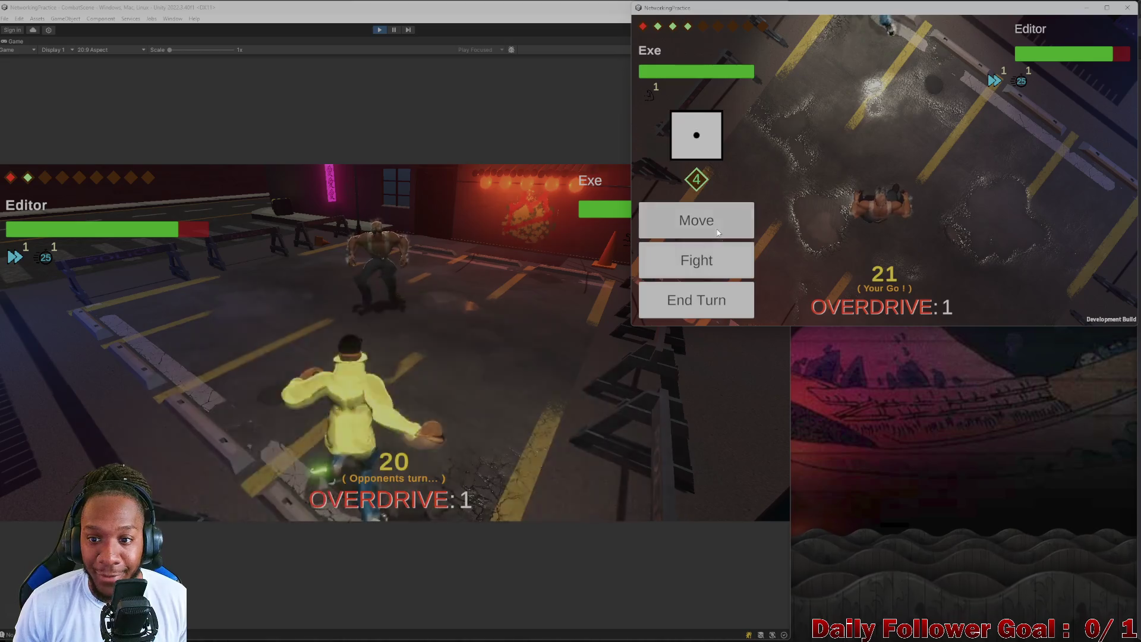
click(718, 233)
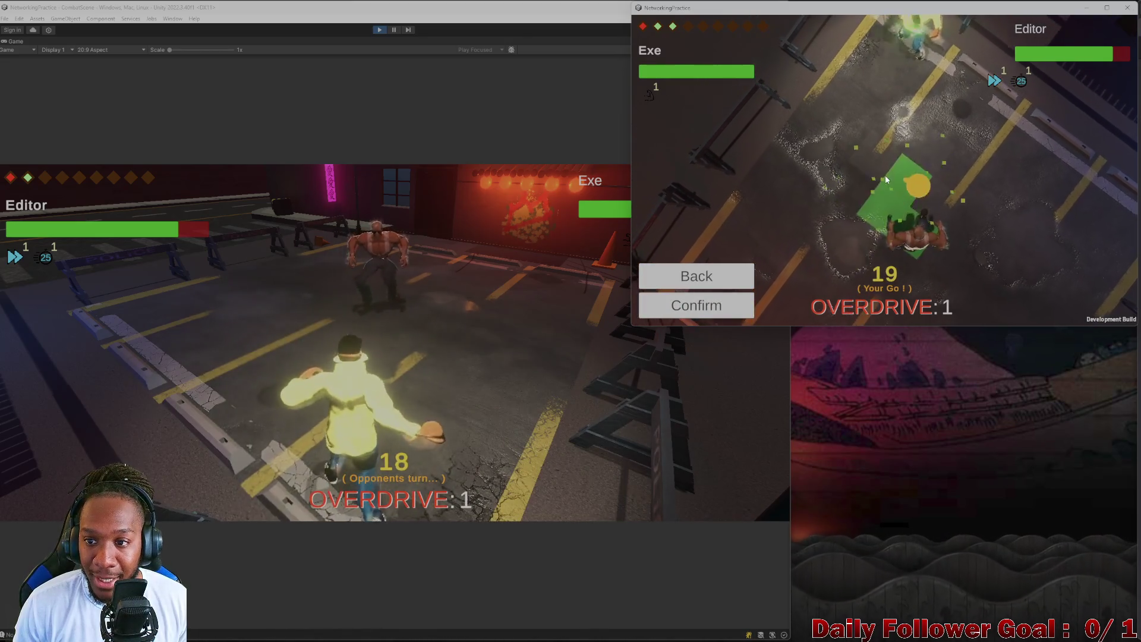
click(719, 297)
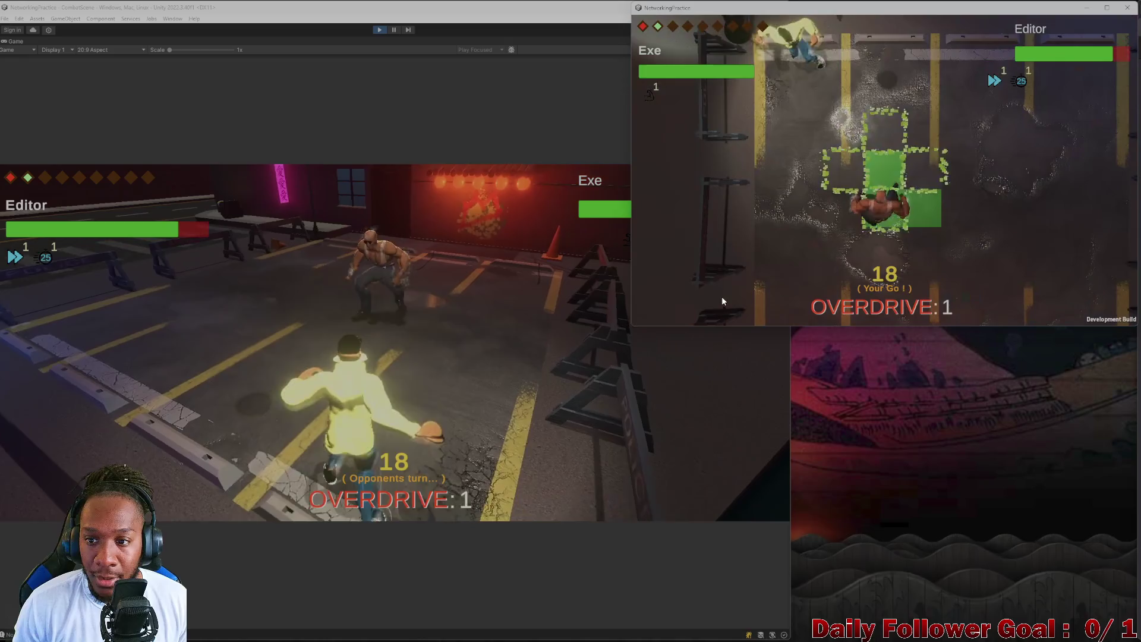
click(713, 256)
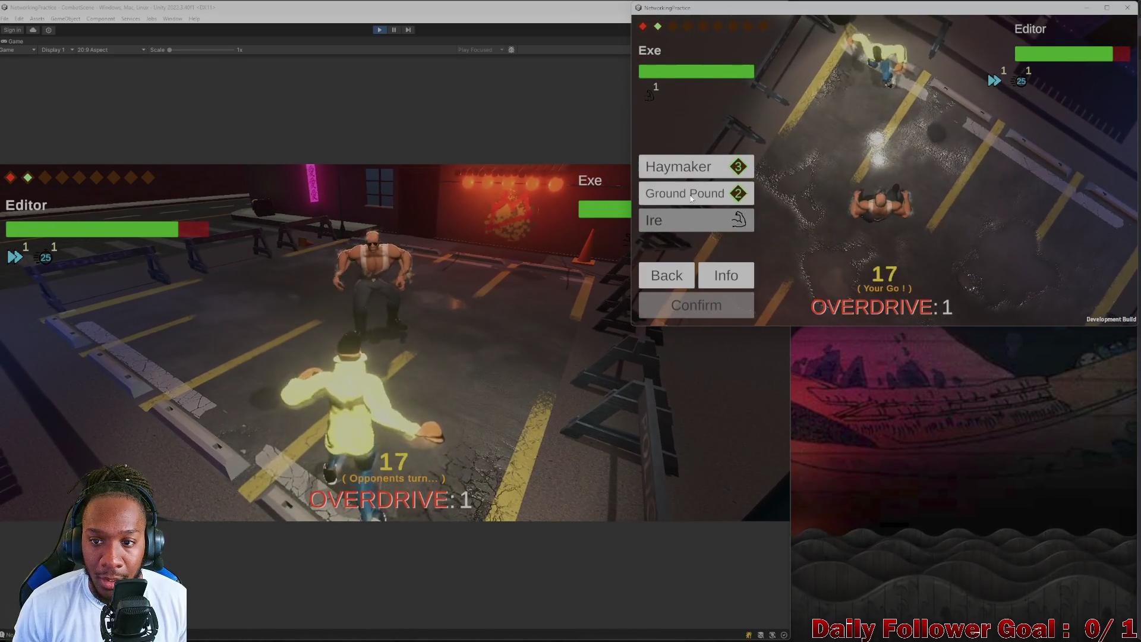
click(691, 197)
click(713, 308)
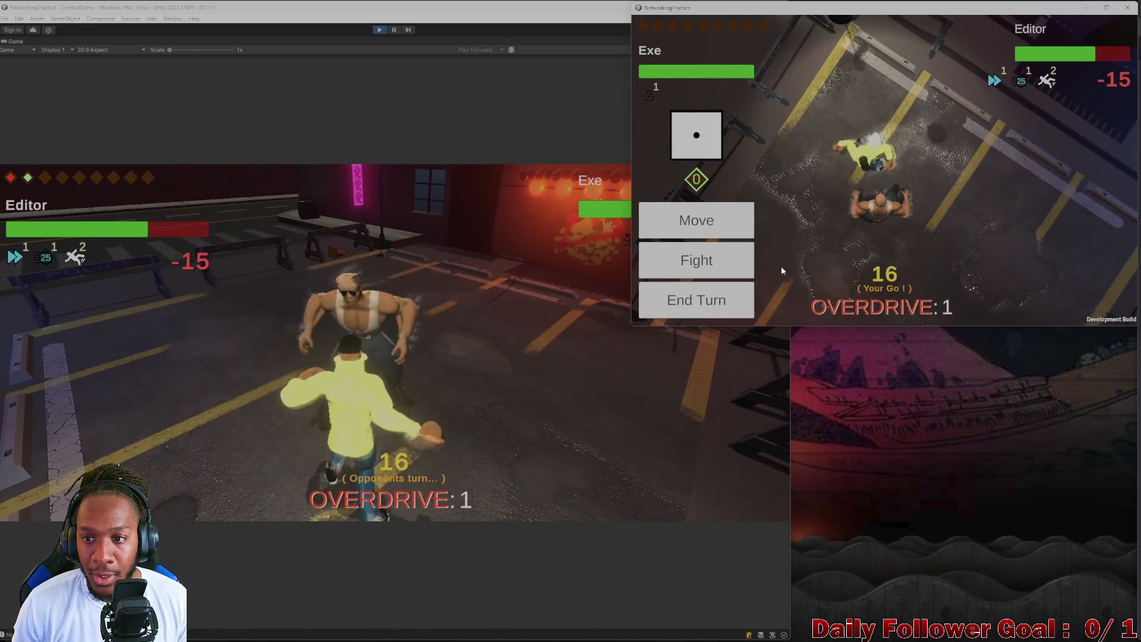
click(717, 306)
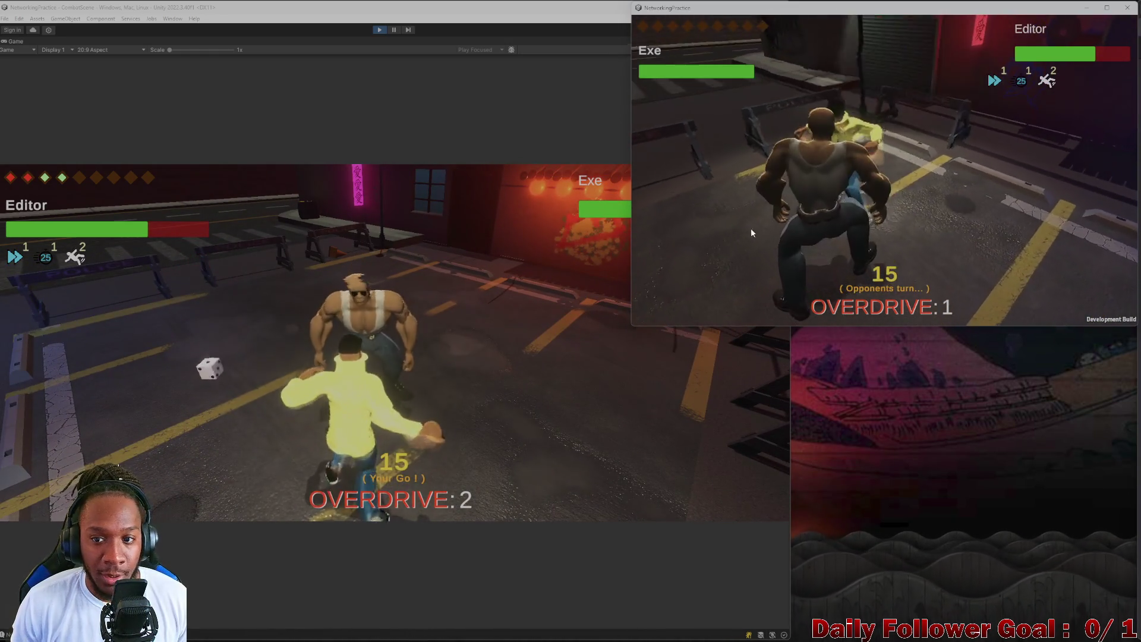
- Roll the die and move the editor's fighter along a three-tile path toward the opponent
click(223, 365)
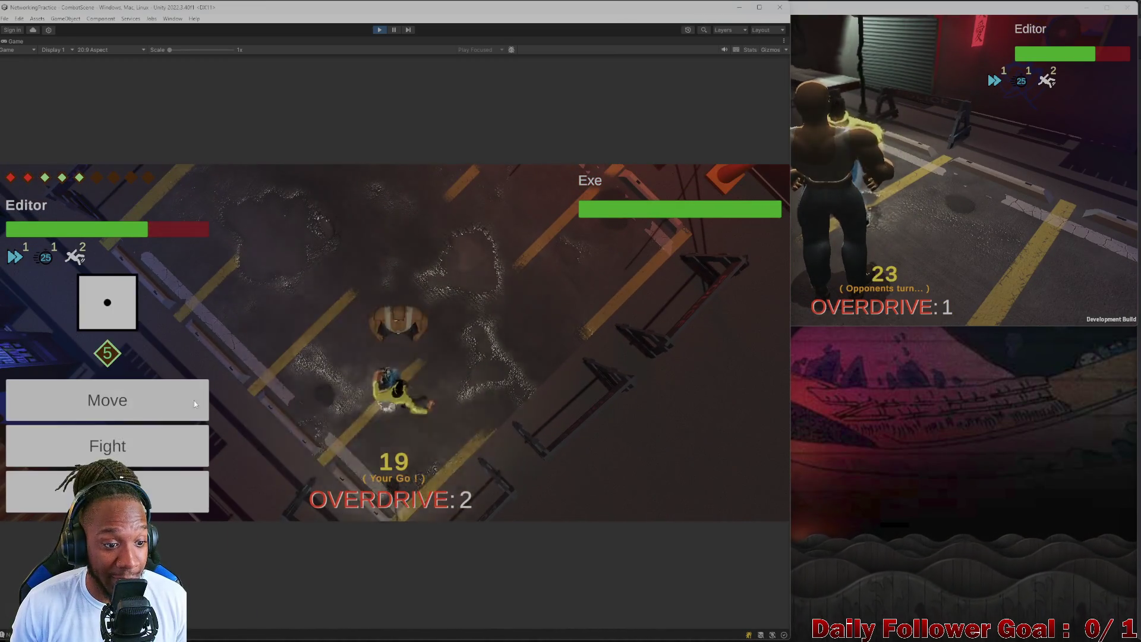
click(194, 398)
click(410, 401)
click(445, 397)
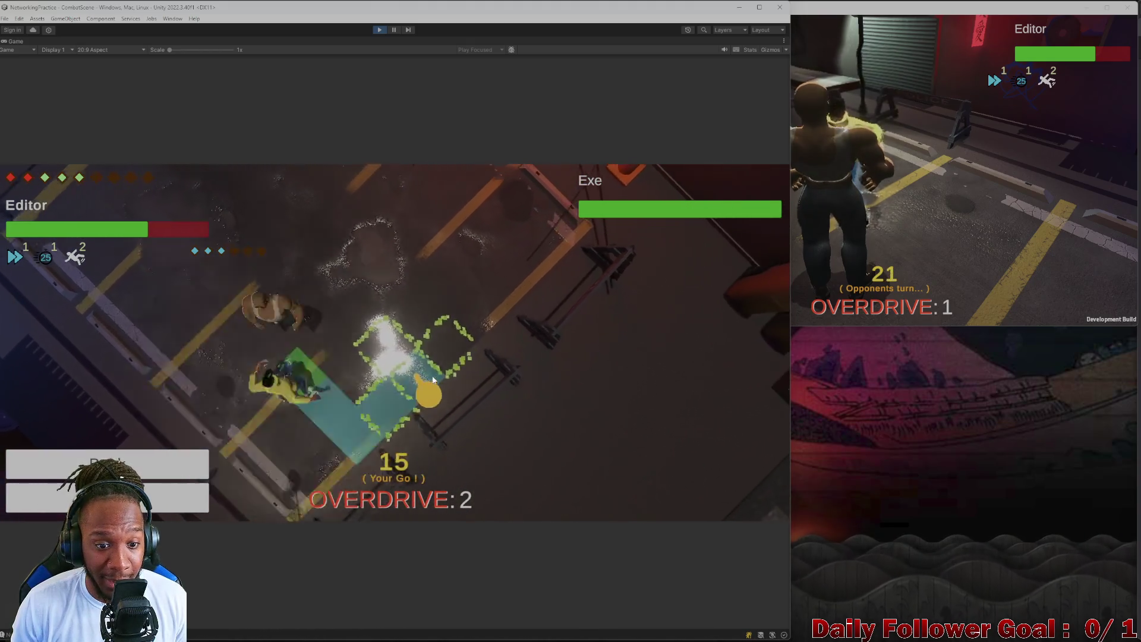
click(370, 362)
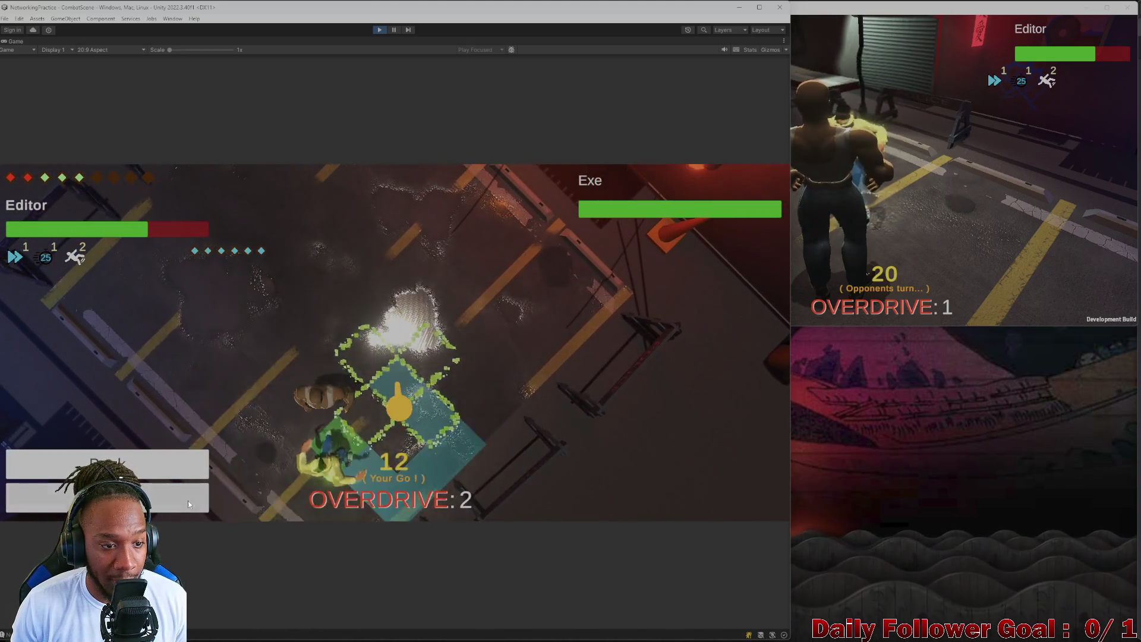
click(188, 504)
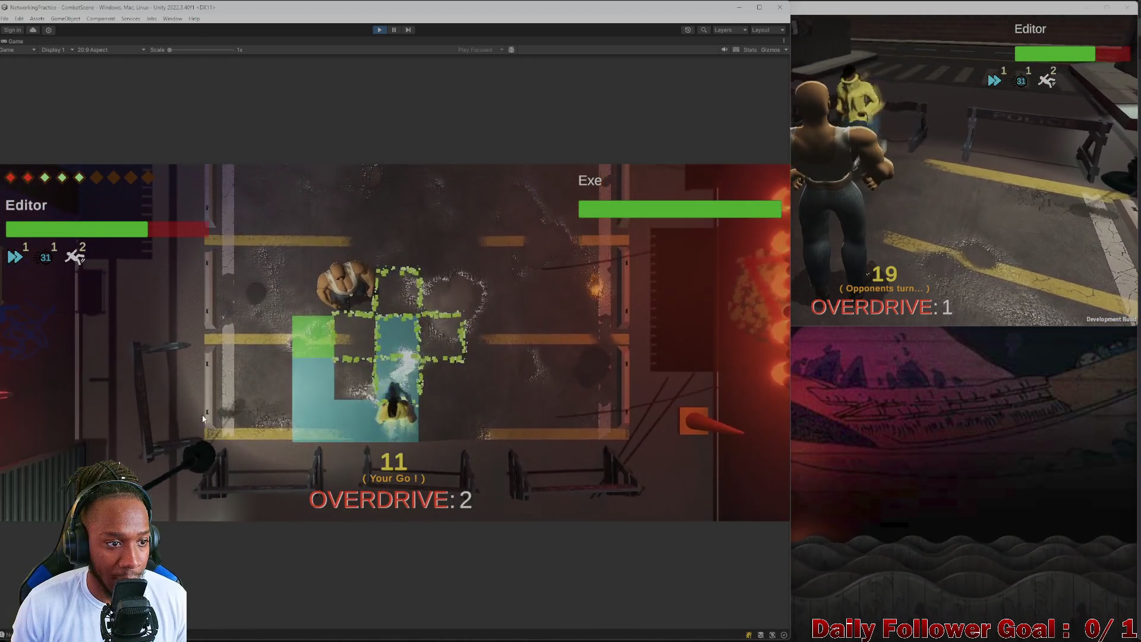
- Move the fighter again to a tile right beside the opponent
click(170, 397)
click(390, 391)
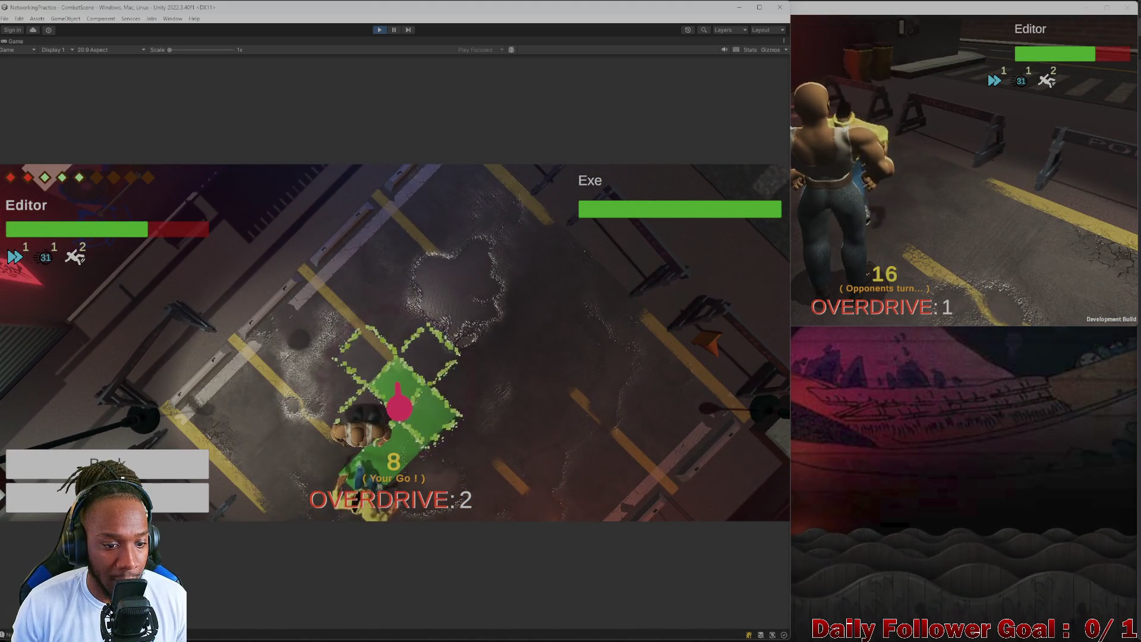
click(152, 494)
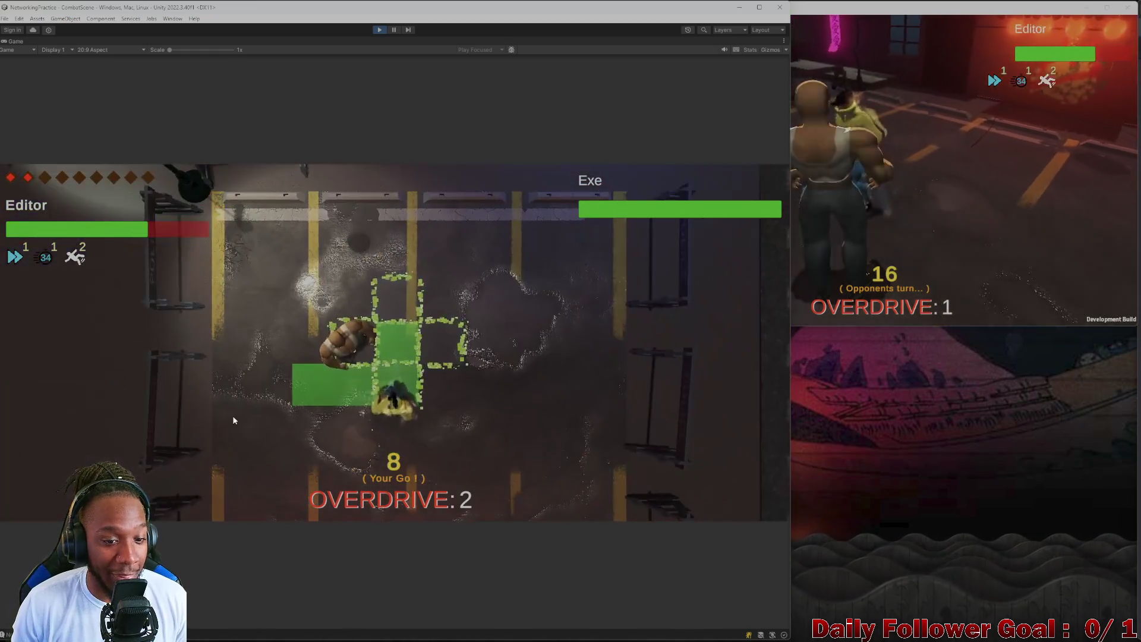
click(235, 415)
- Land a Quick Punch for 78 damage, end the editor's turn, and bring the build forward
click(122, 449)
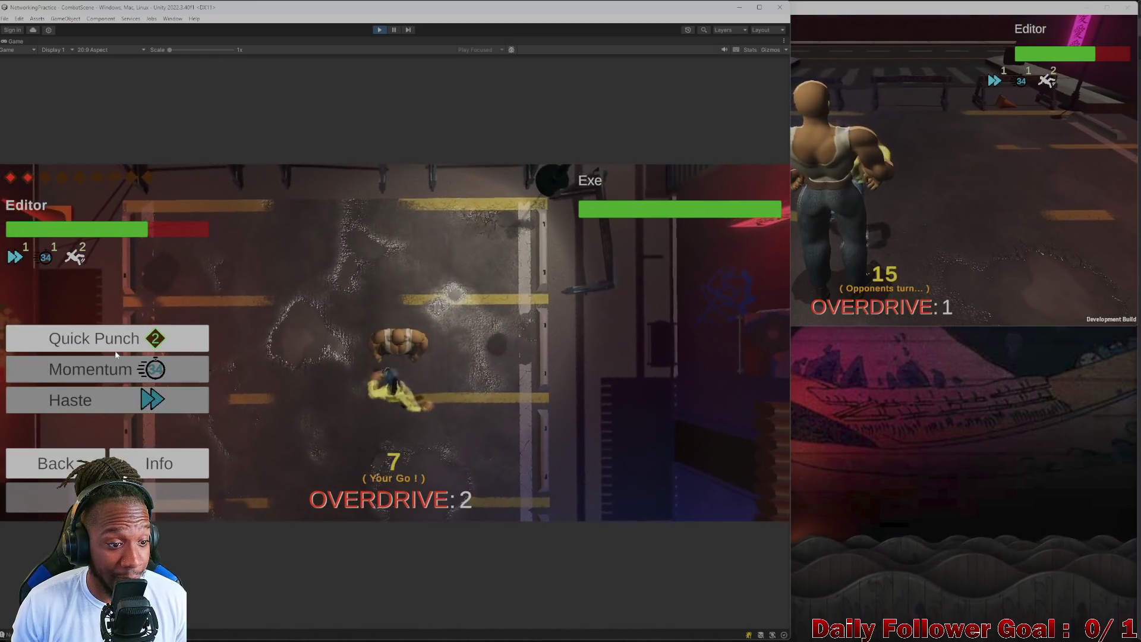
click(107, 336)
click(395, 356)
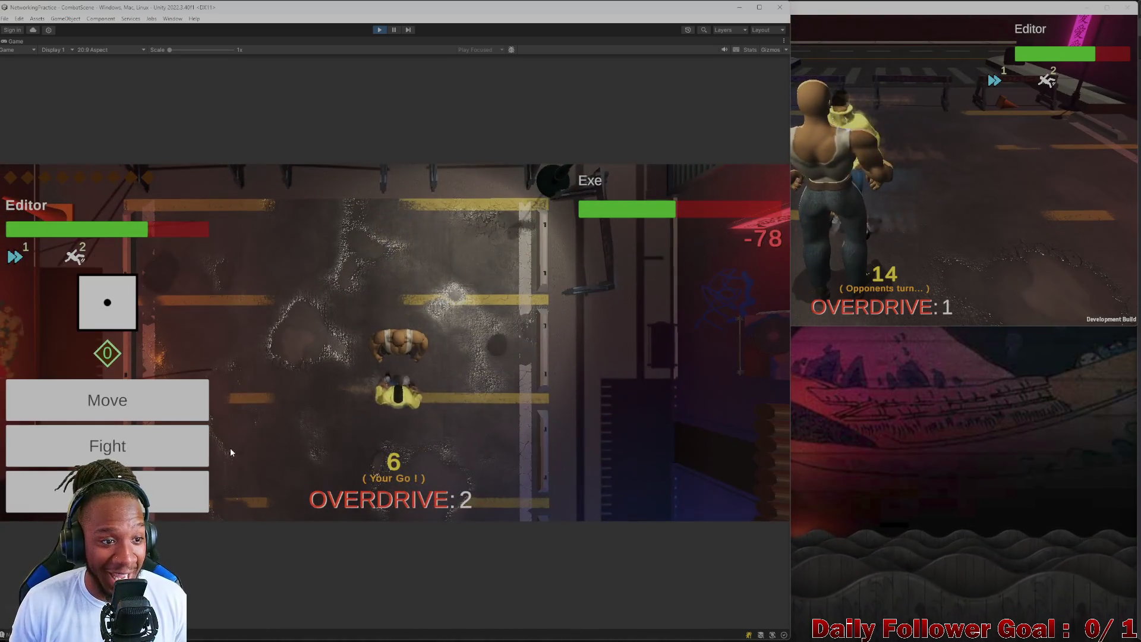
click(165, 490)
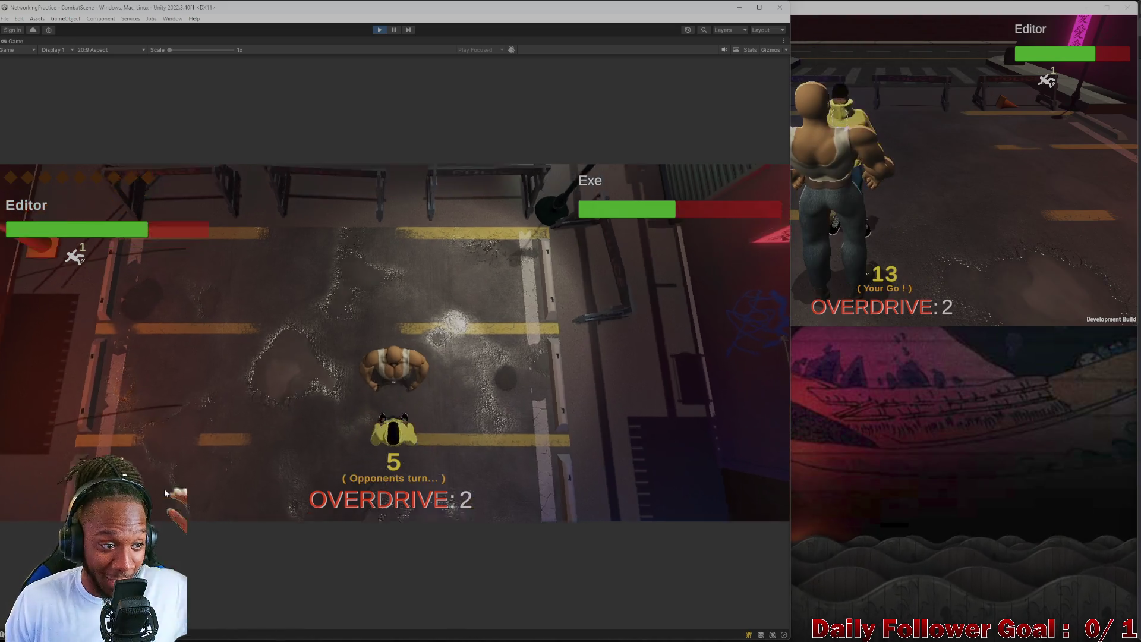
click(770, 239)
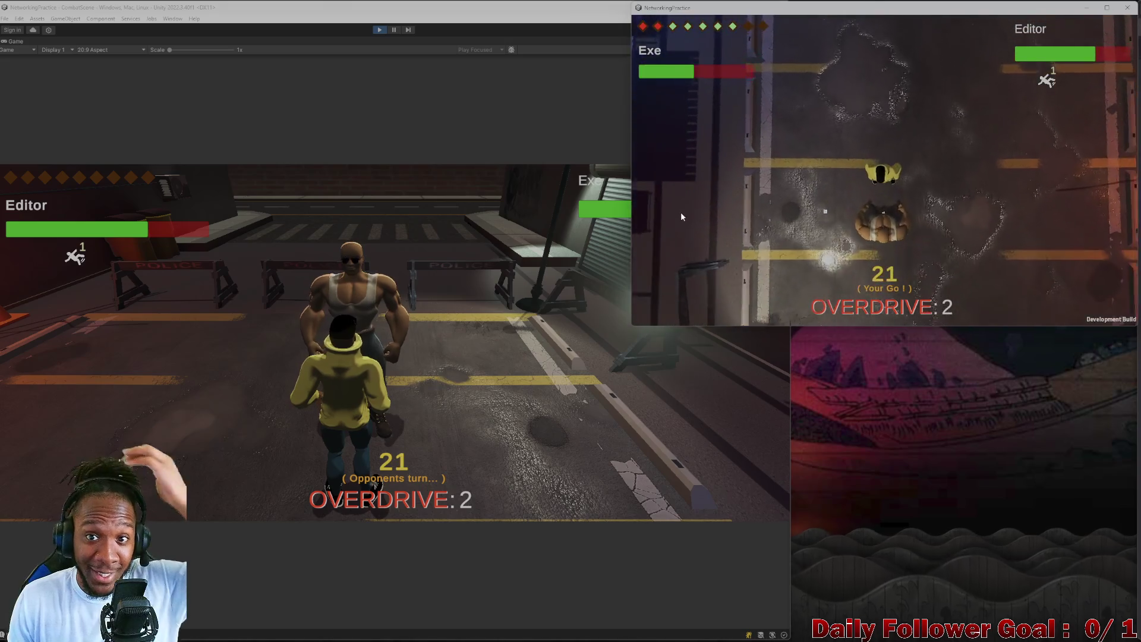
- As Exe in the build, land two Haymaker attacks on the editor's fighter and end the turn
click(679, 268)
click(689, 166)
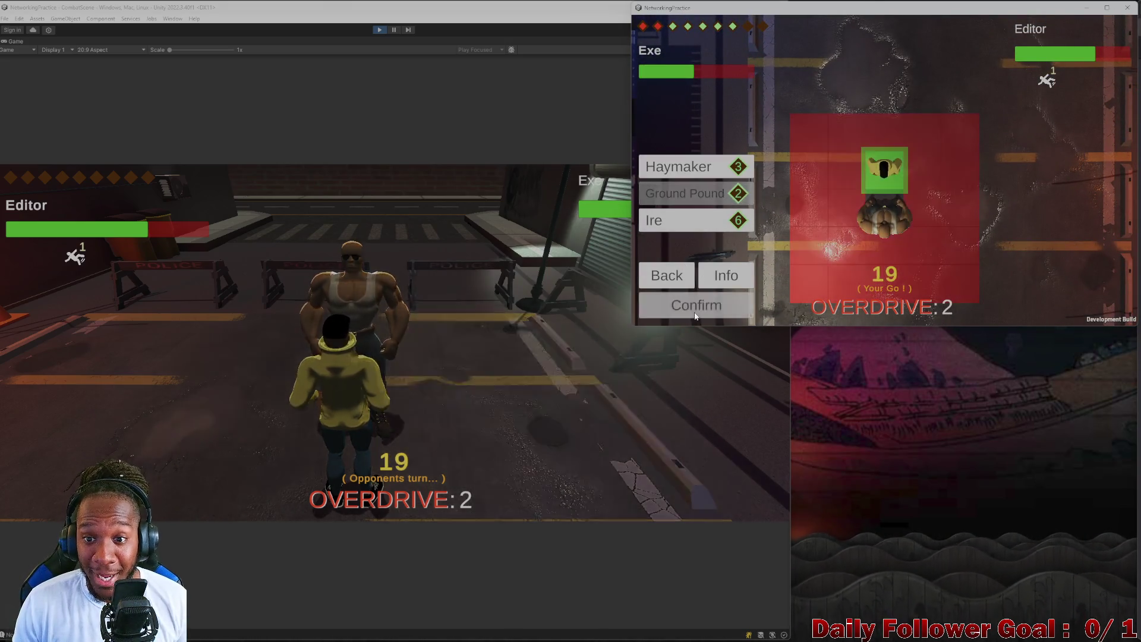
click(692, 303)
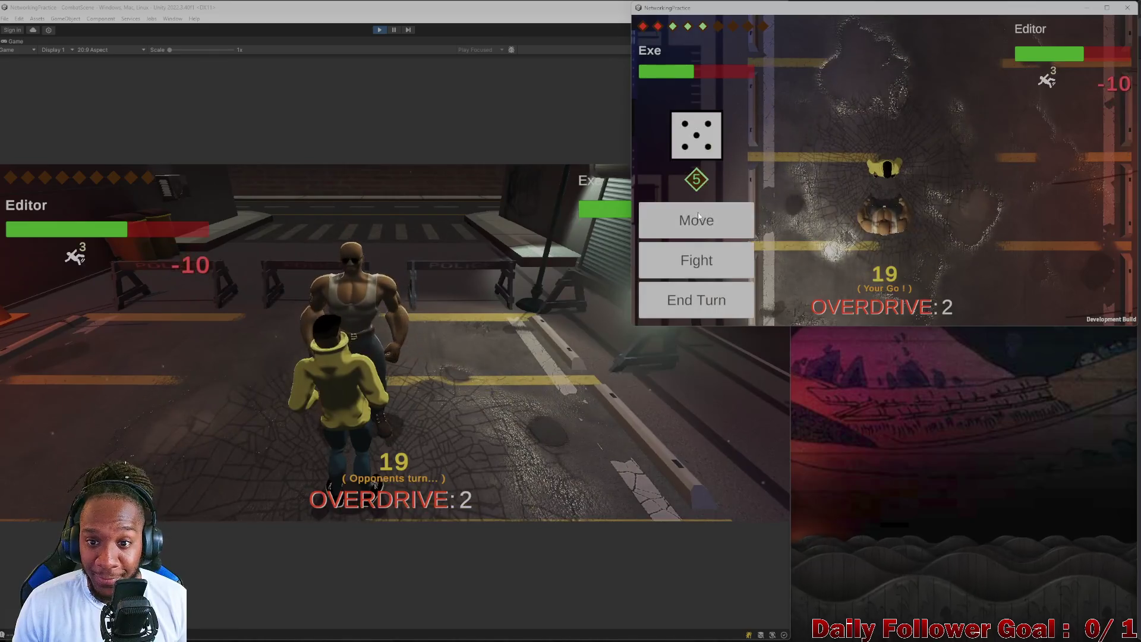
click(713, 303)
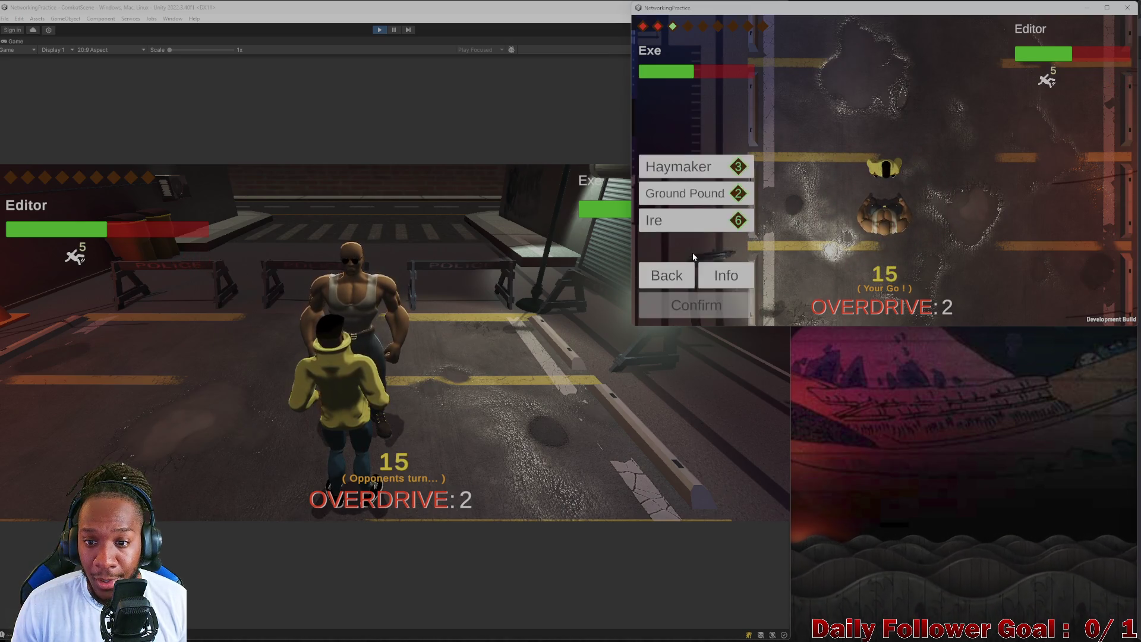
click(683, 167)
click(712, 303)
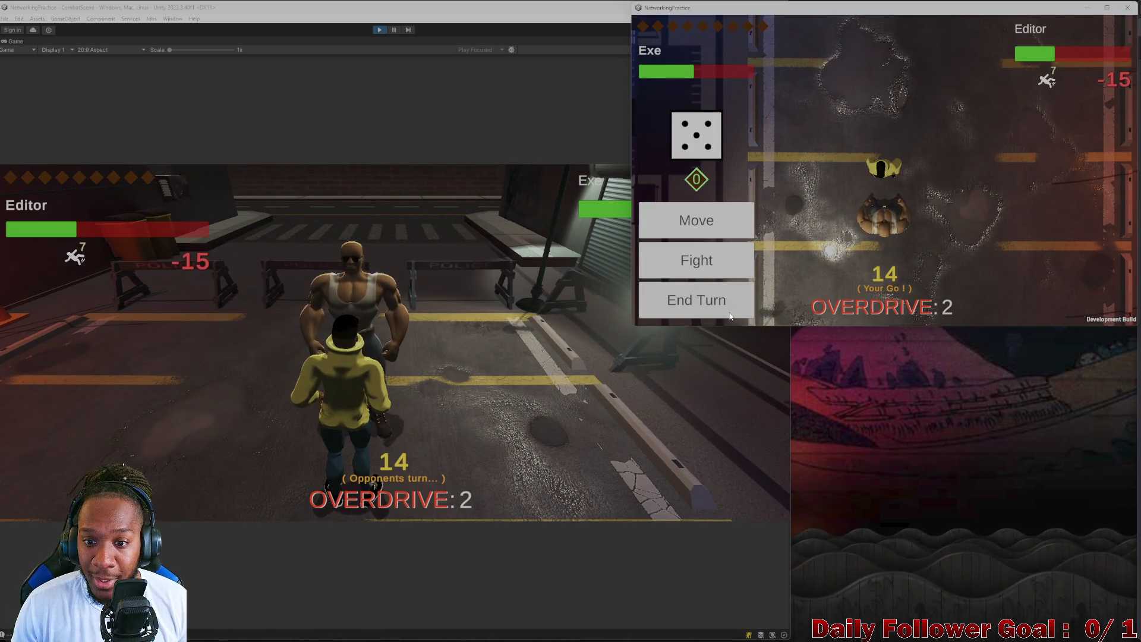
click(711, 302)
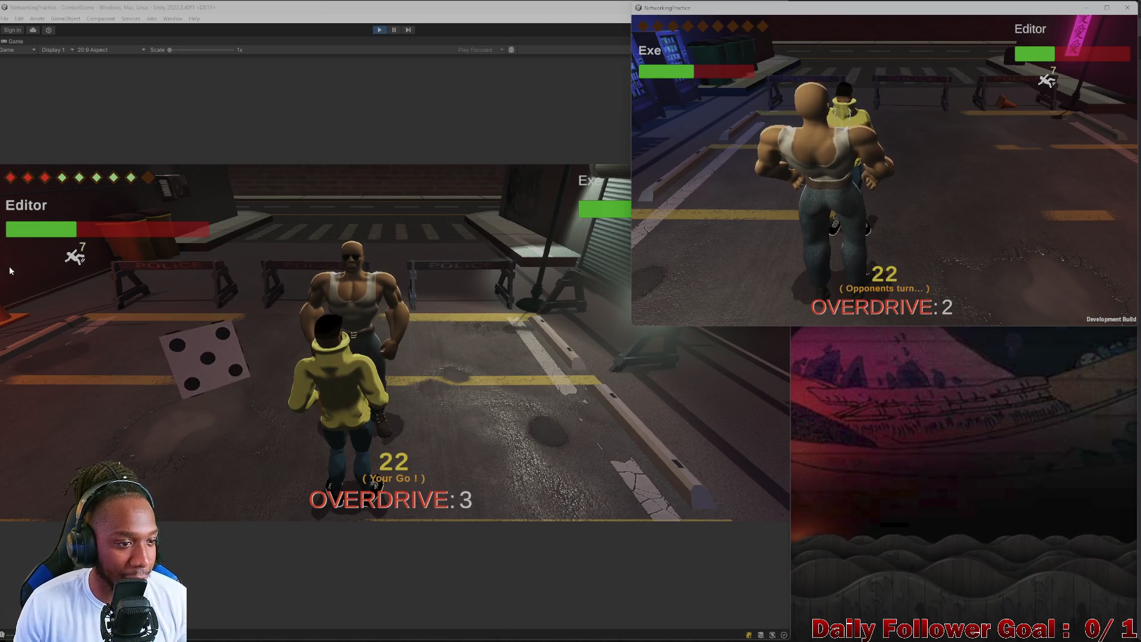
- Move the editor fighter forward, apply Haste, reposition across the alley, and end the turn
click(107, 400)
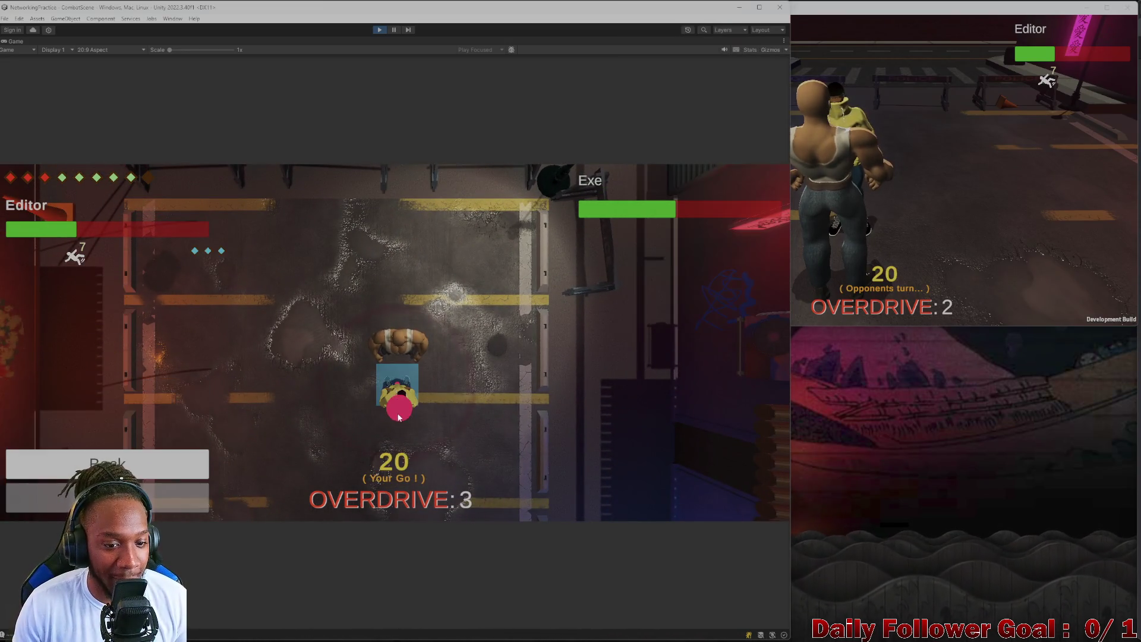
click(398, 417)
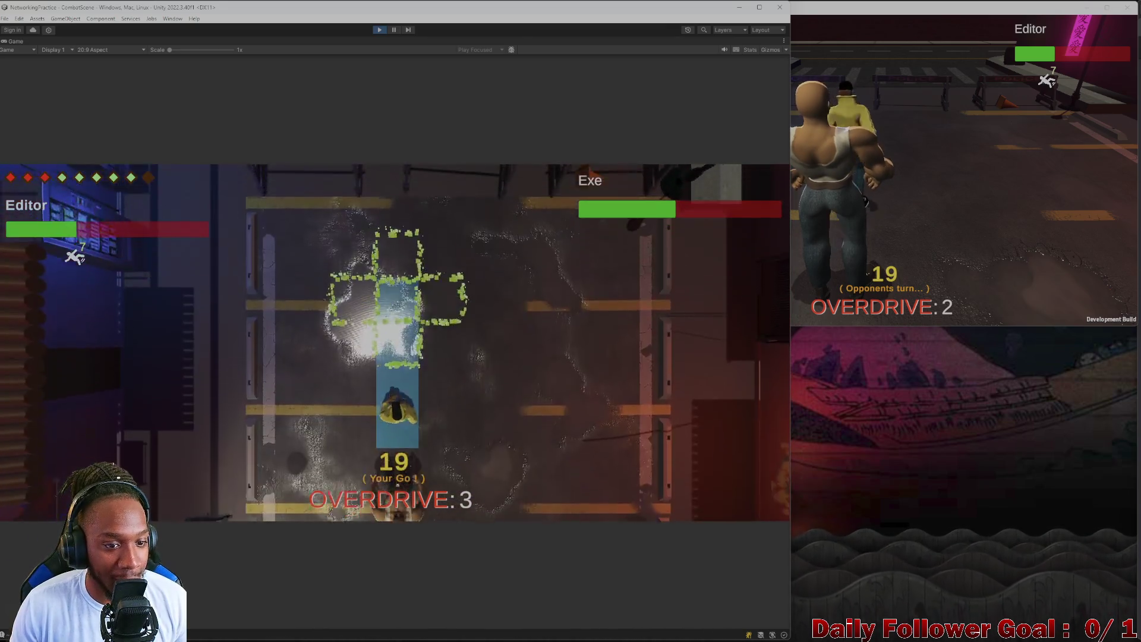
click(169, 443)
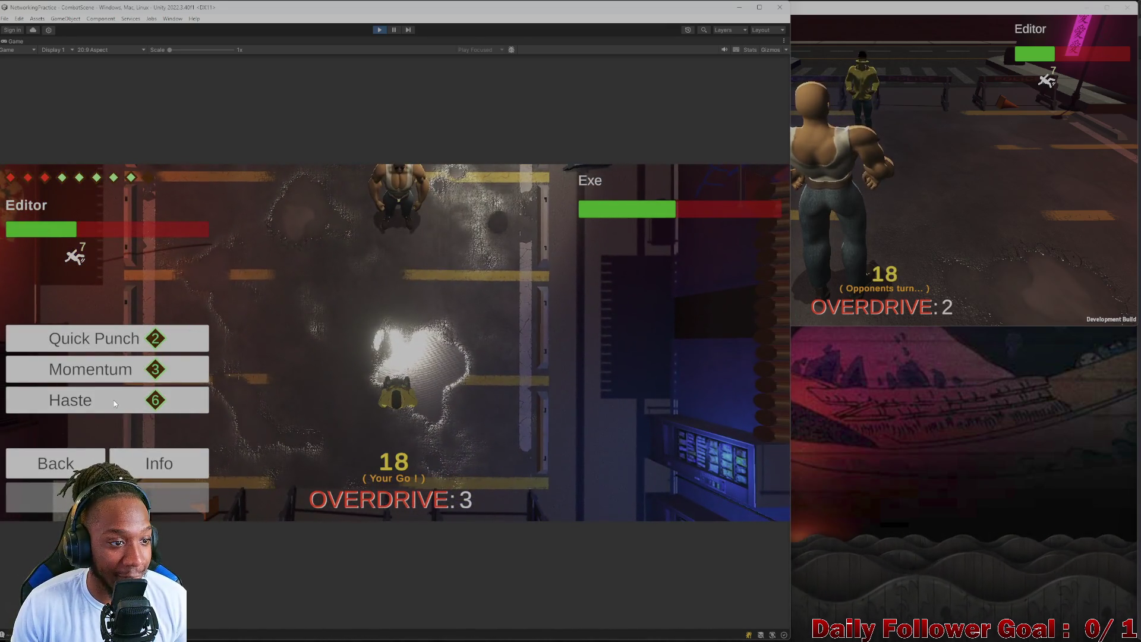
click(91, 369)
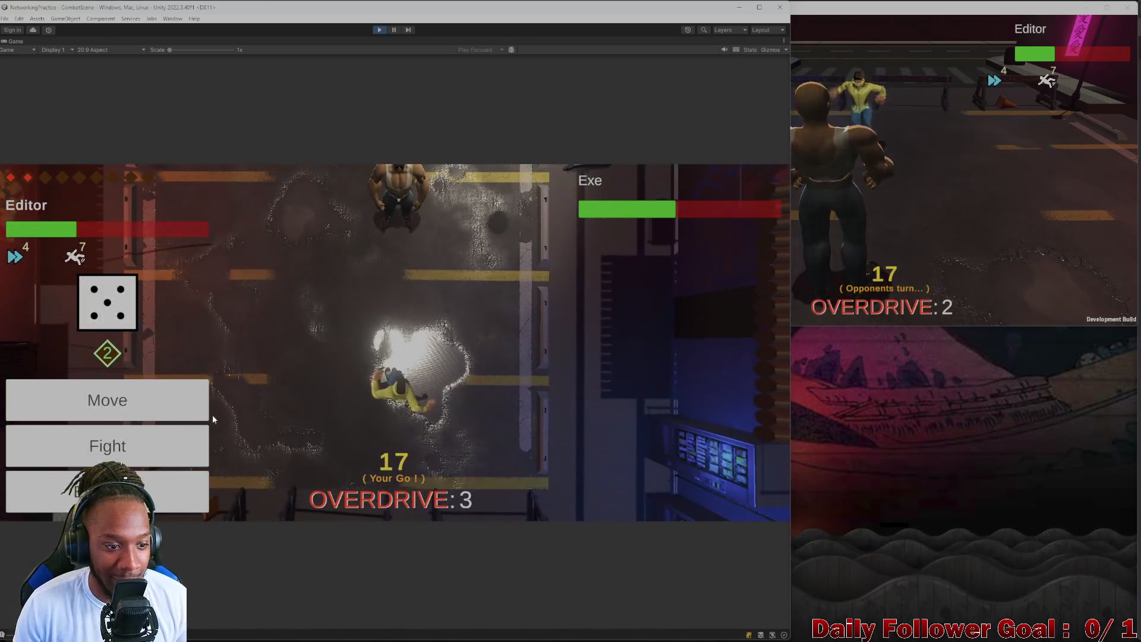
click(178, 417)
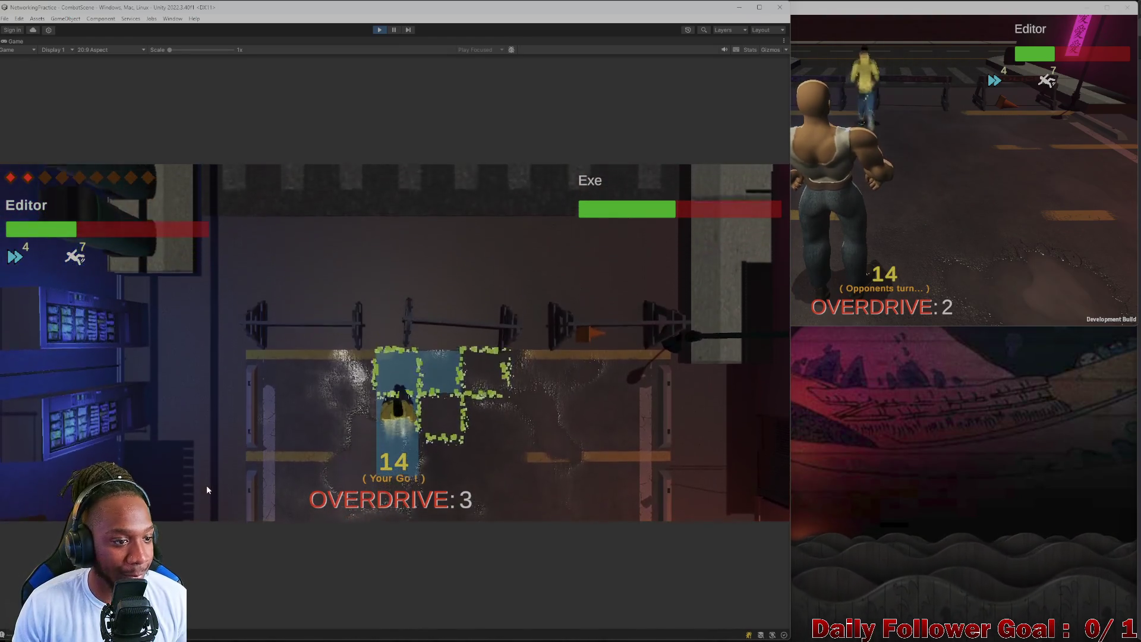
click(169, 492)
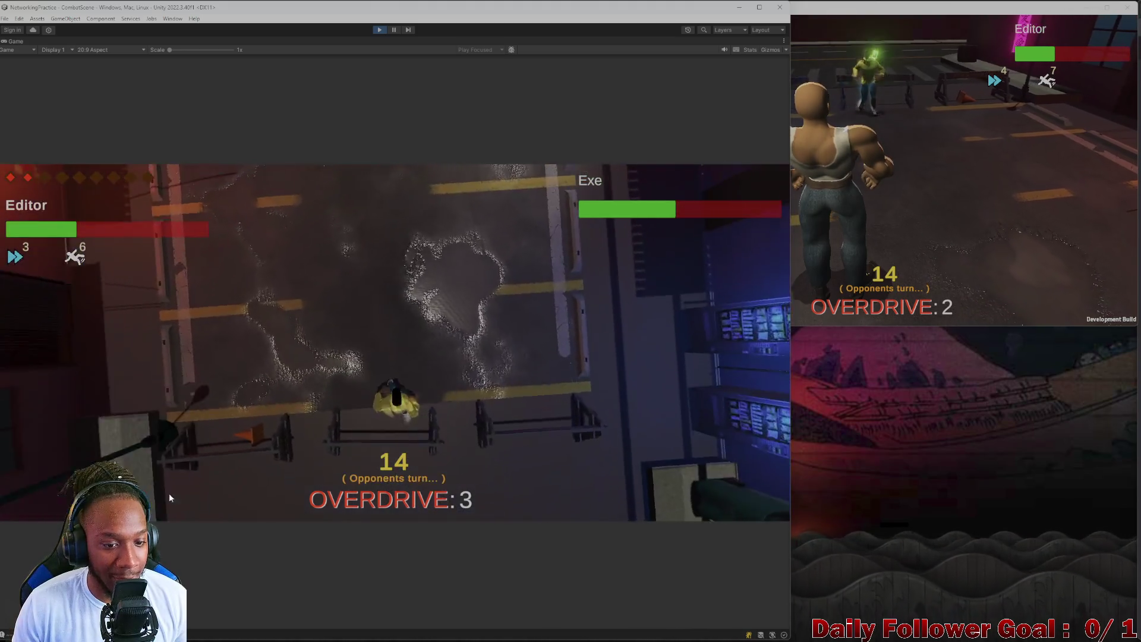
click(969, 169)
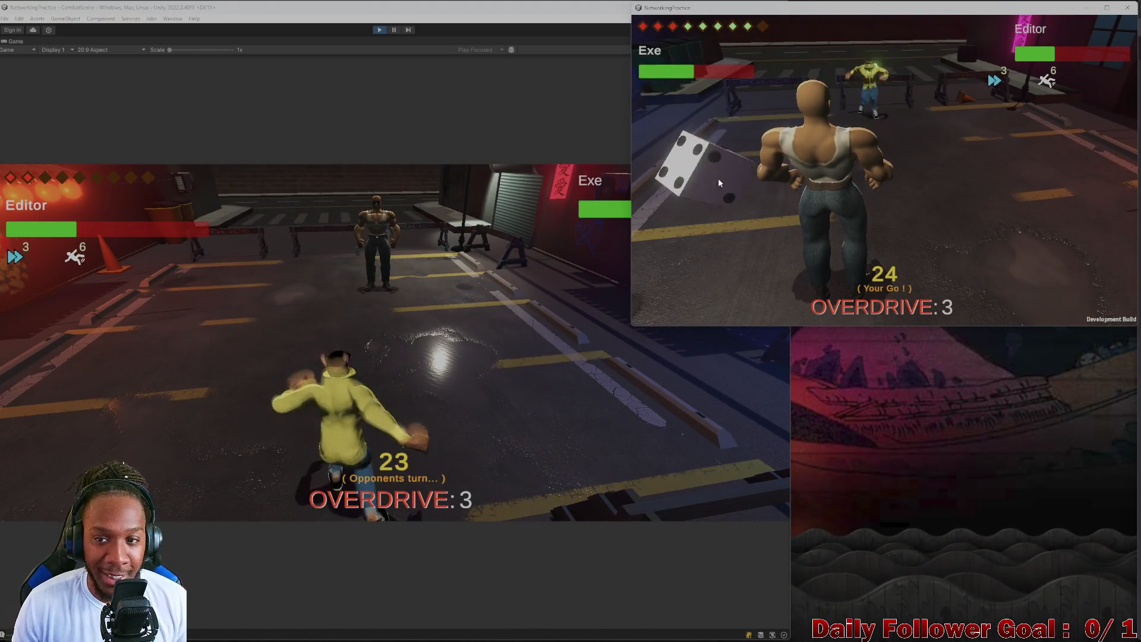
- Roll for the build fighter, move it along the green path, and attack the opponent
click(698, 171)
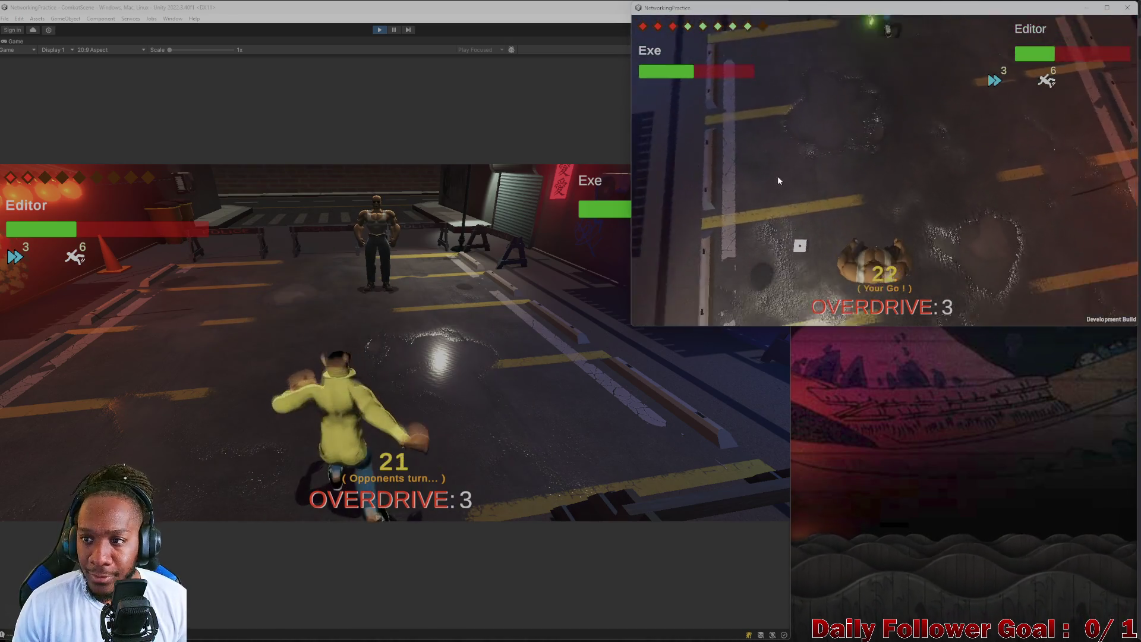
click(710, 225)
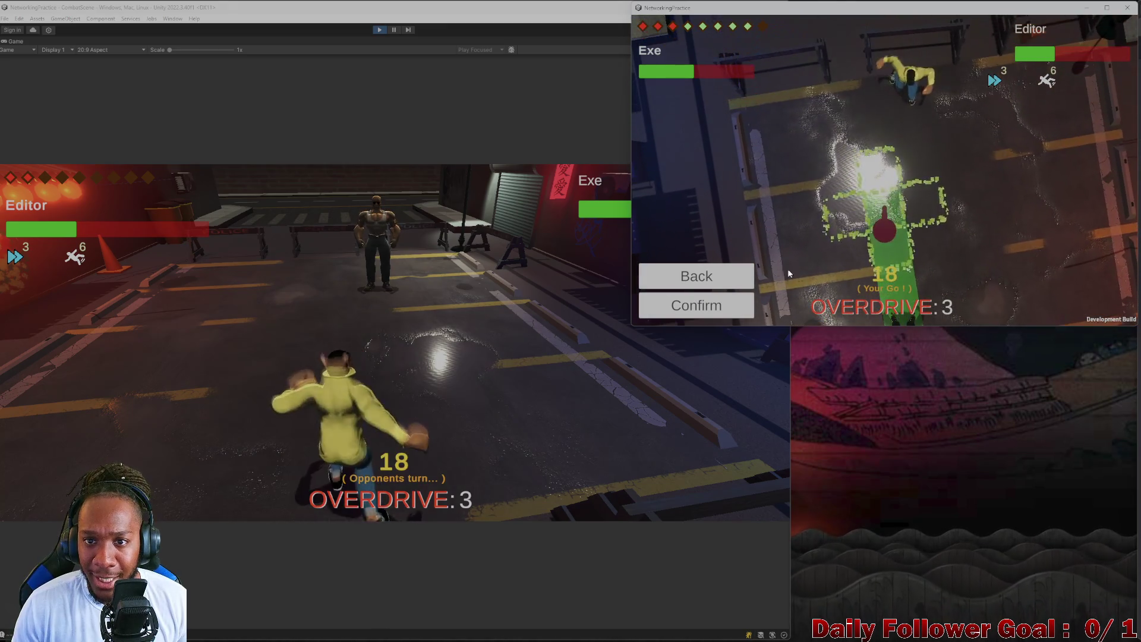
click(729, 313)
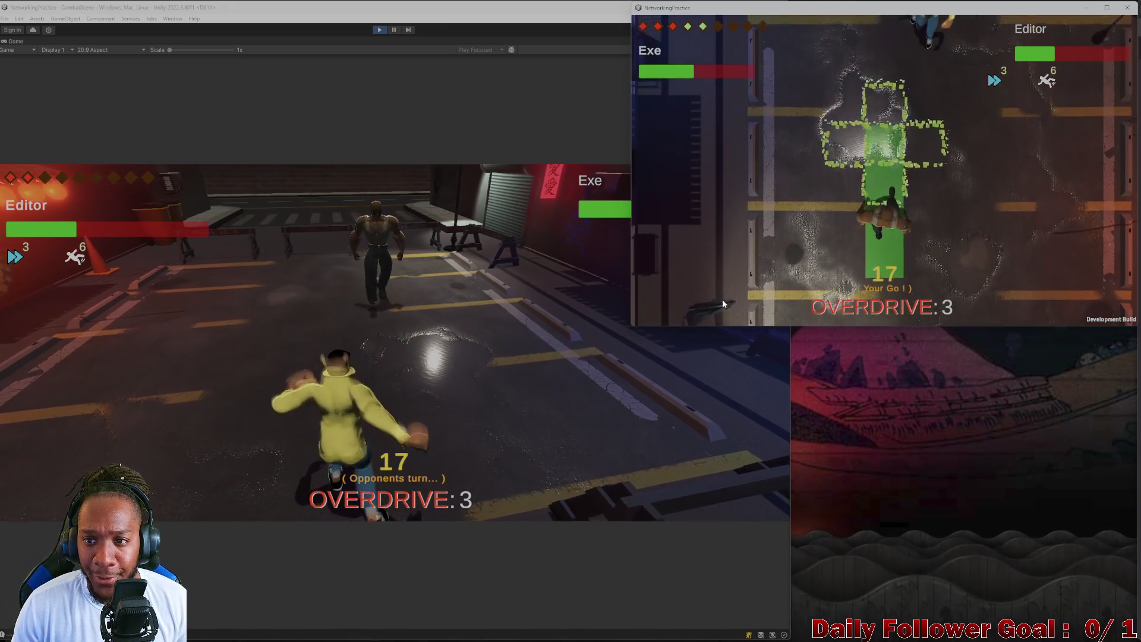
click(683, 246)
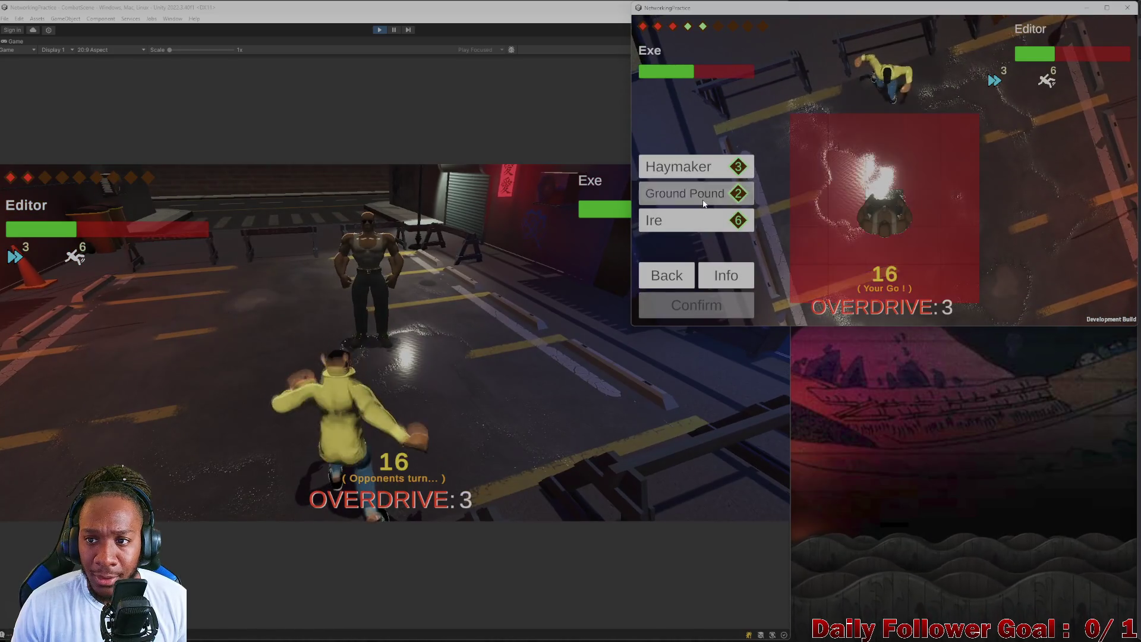
click(676, 277)
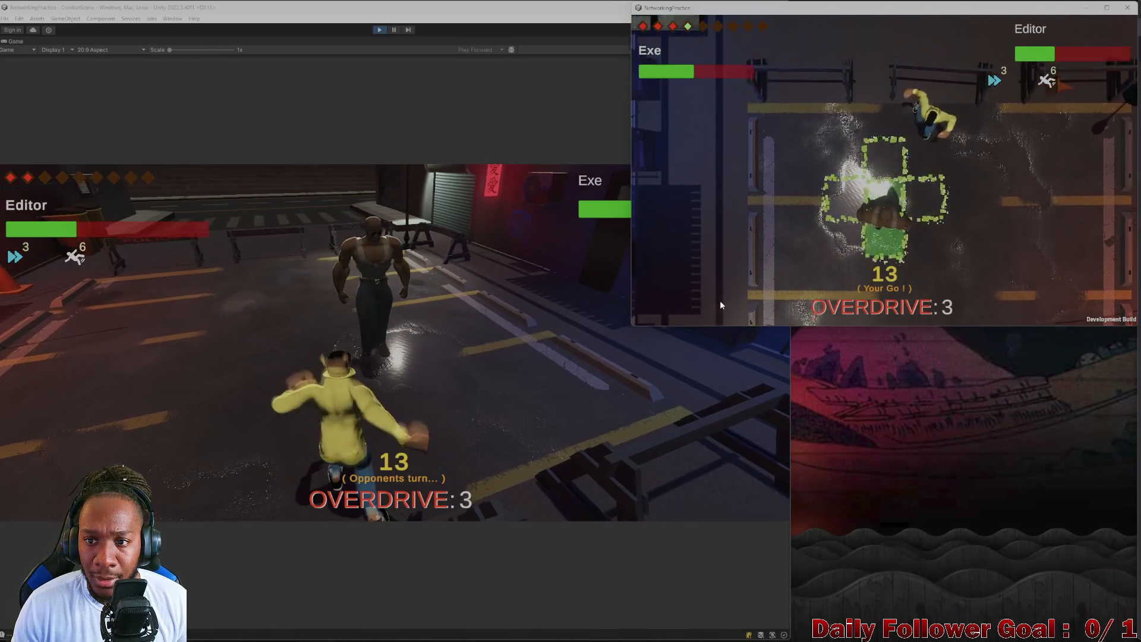
click(683, 281)
click(684, 278)
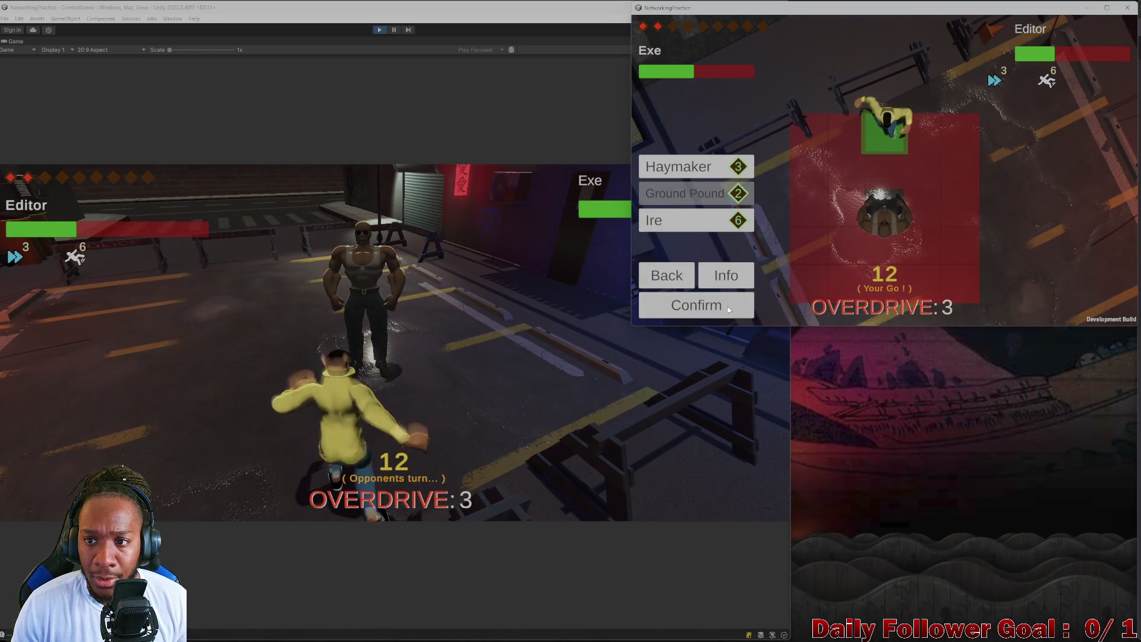
click(728, 311)
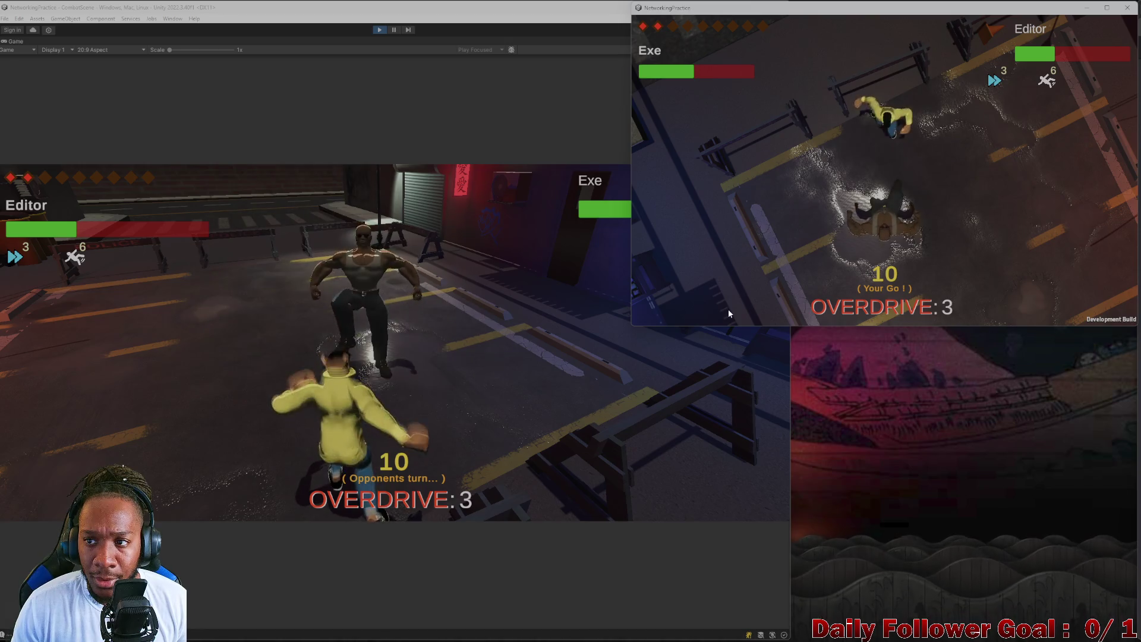
- Carry out a second attack on the editor fighter and end the build player's turn
click(687, 265)
click(692, 160)
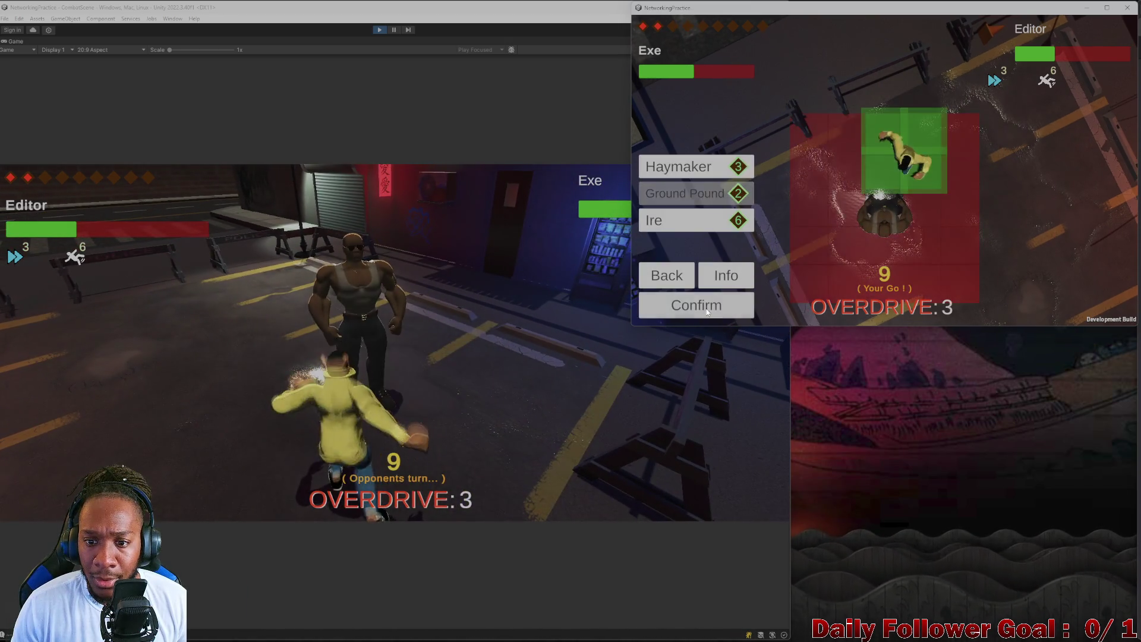
click(707, 310)
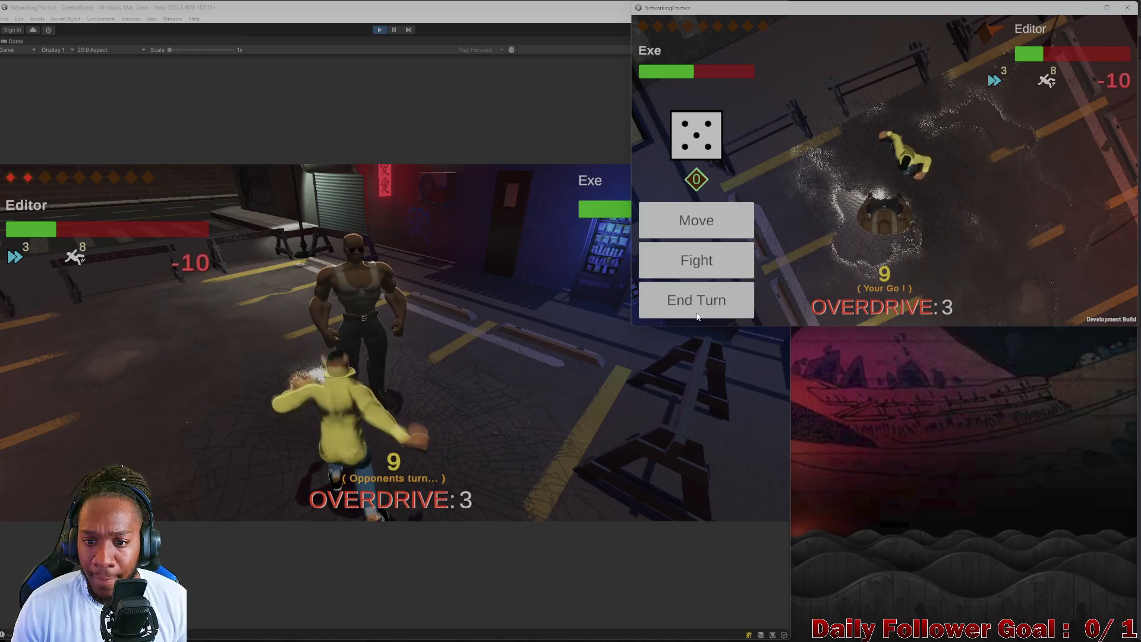
click(693, 299)
- Roll for the editor, apply Haste to its fighter, and end the editor's turn
click(187, 359)
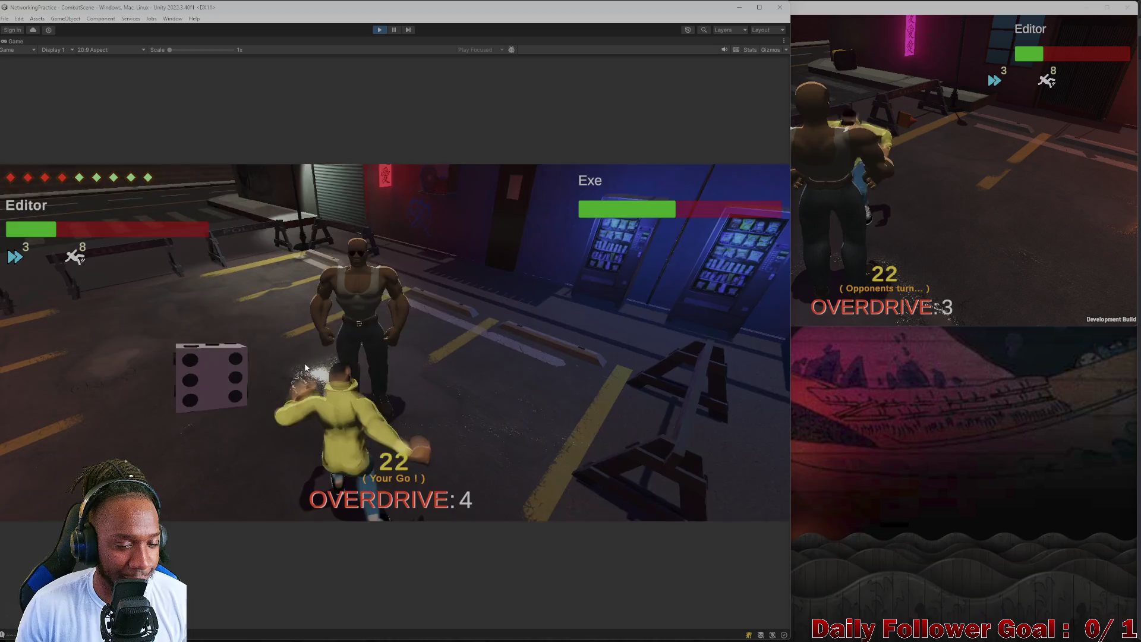
click(169, 438)
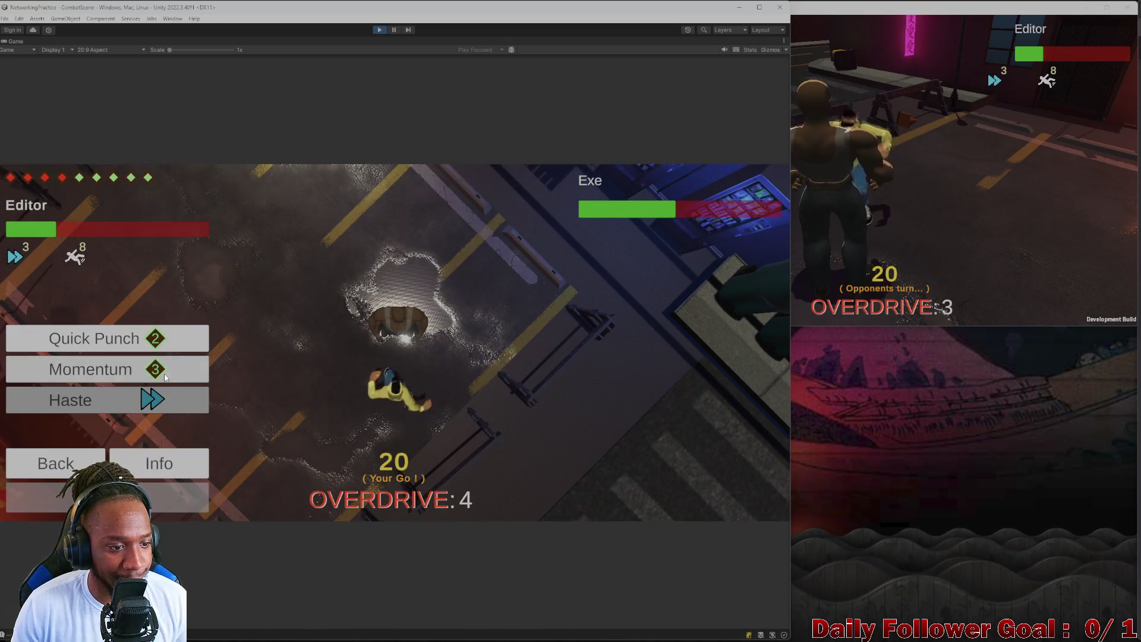
click(90, 369)
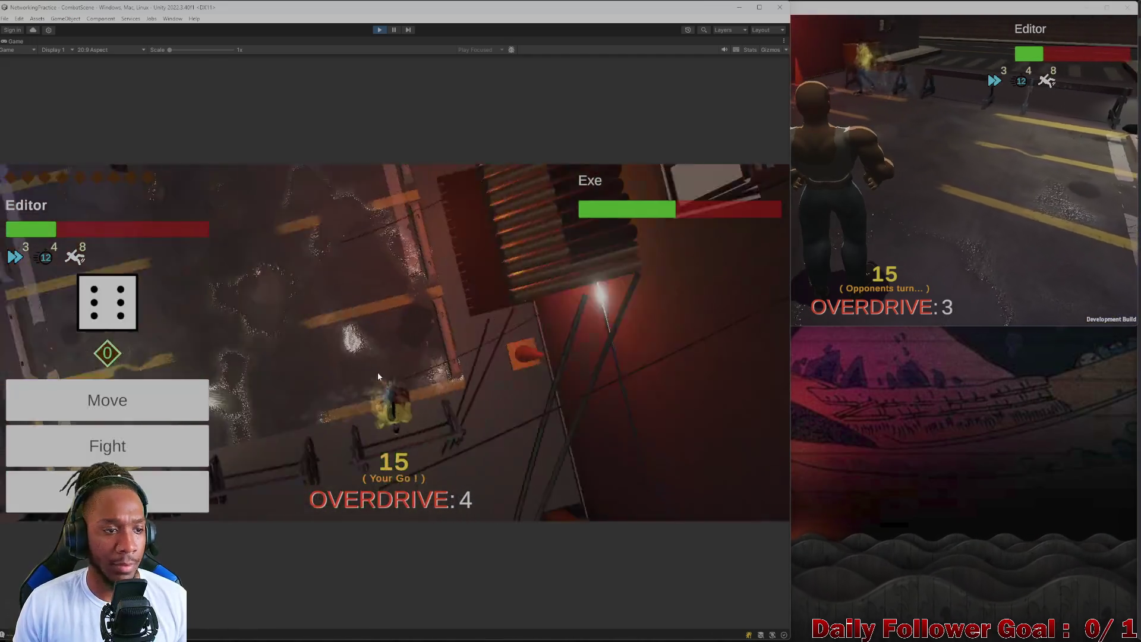
click(176, 474)
- In the build, roll, move the fighter to a chosen tile, and end the turn
click(886, 213)
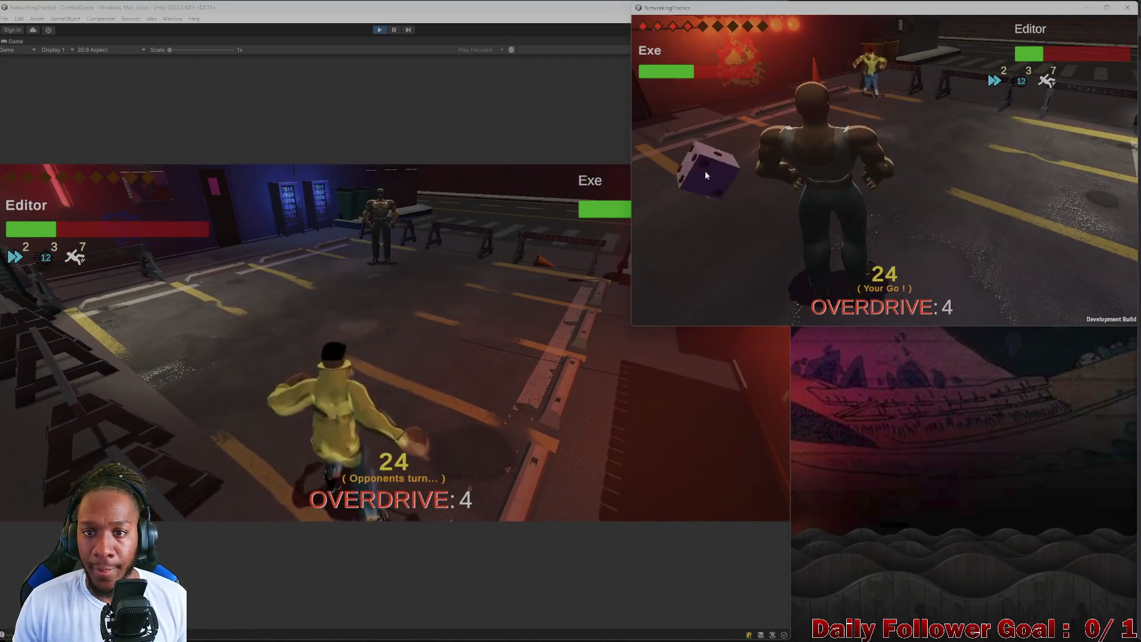
click(687, 190)
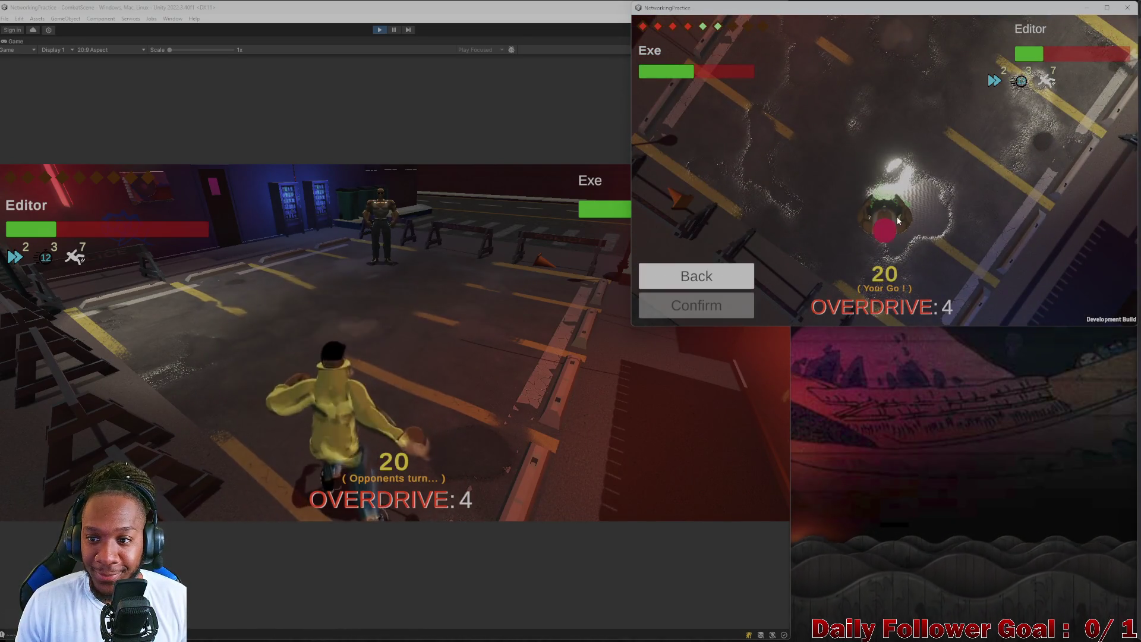
click(897, 221)
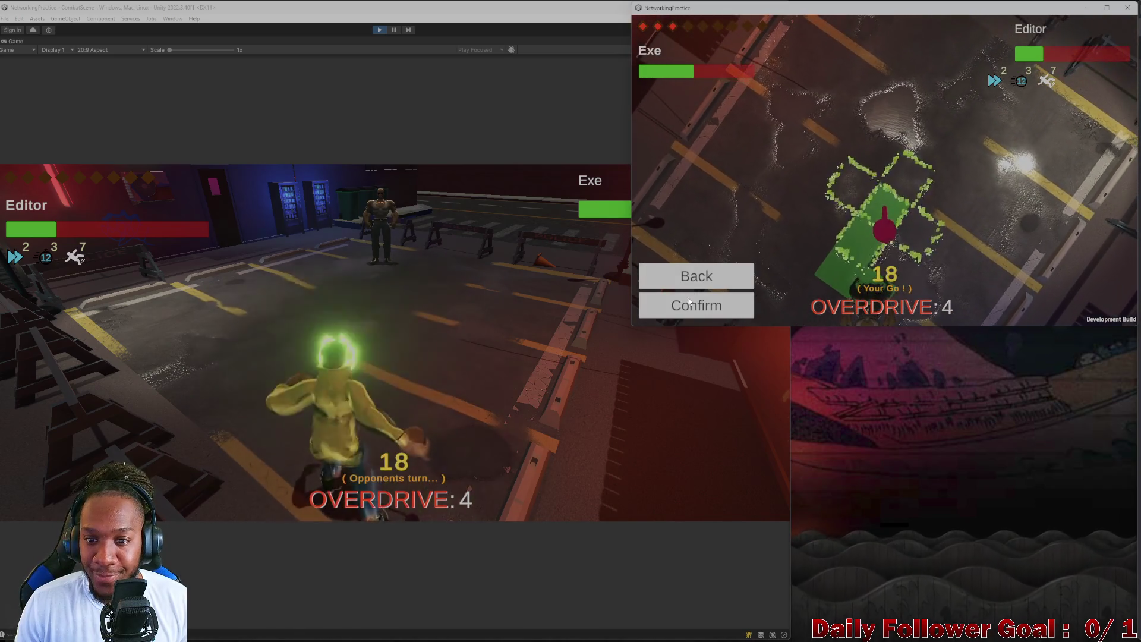
click(688, 302)
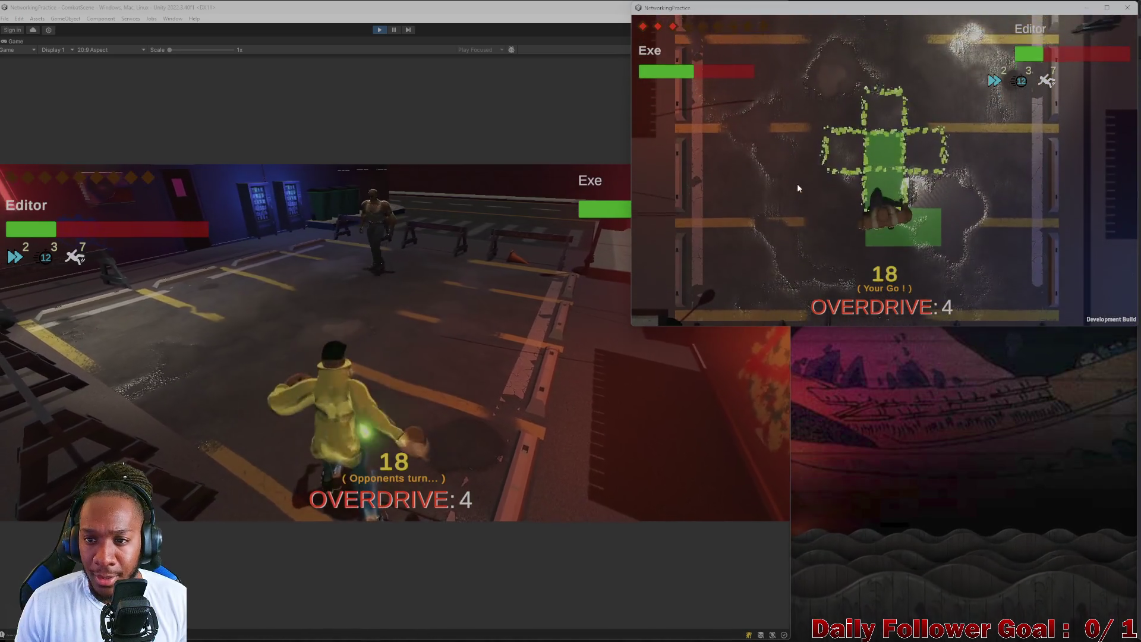
click(693, 298)
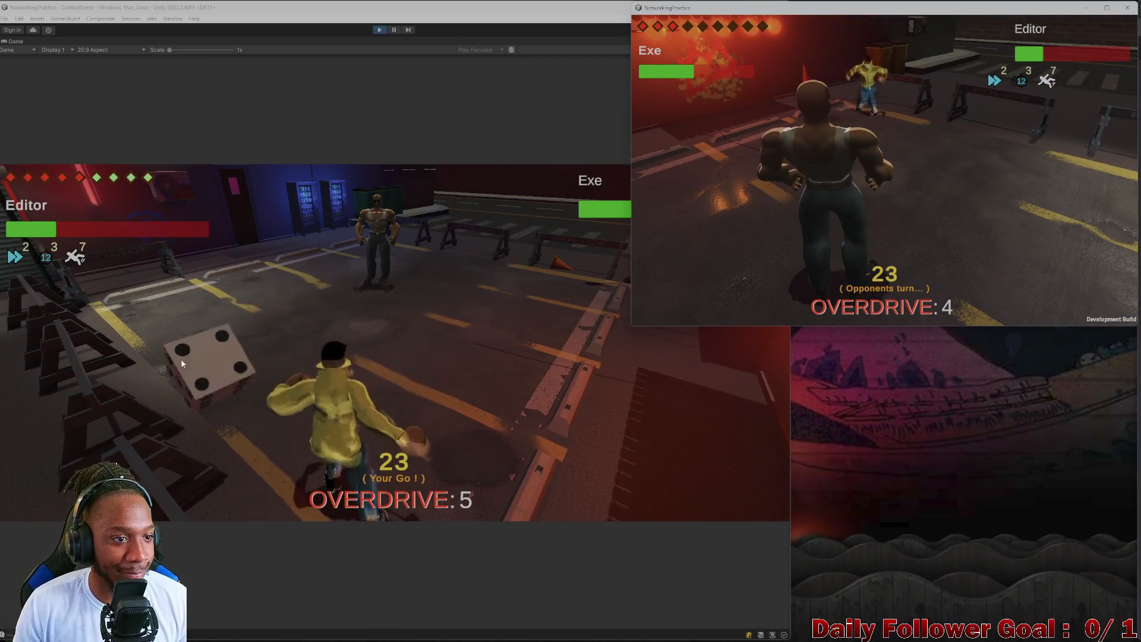
- Roll for the editor and dash its fighter toward the upper left along several green paths
click(205, 367)
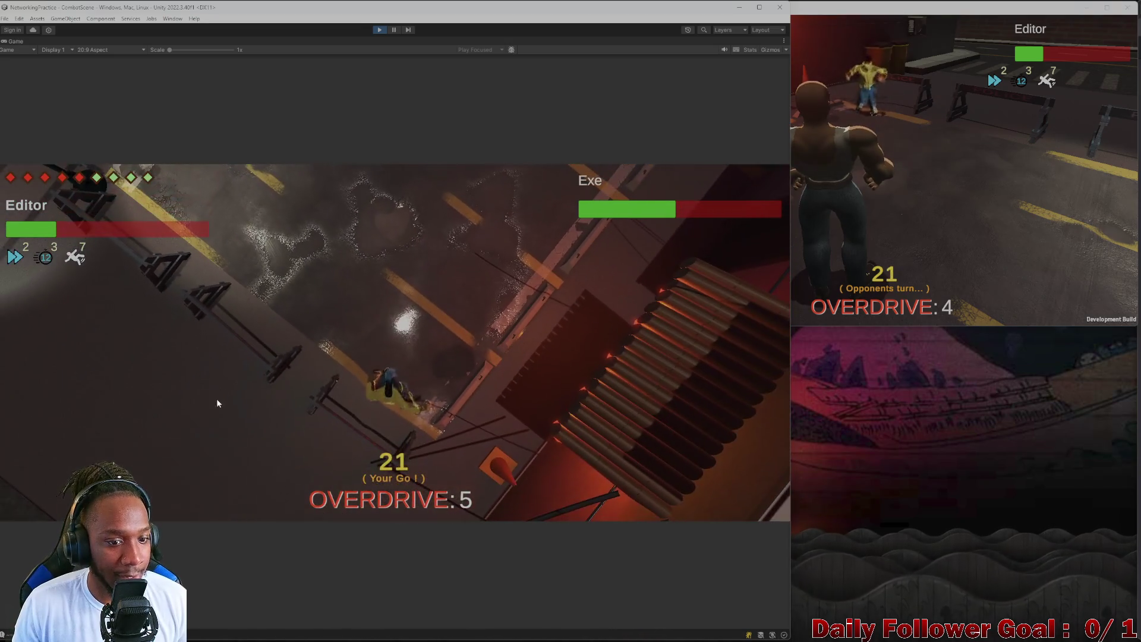
click(197, 399)
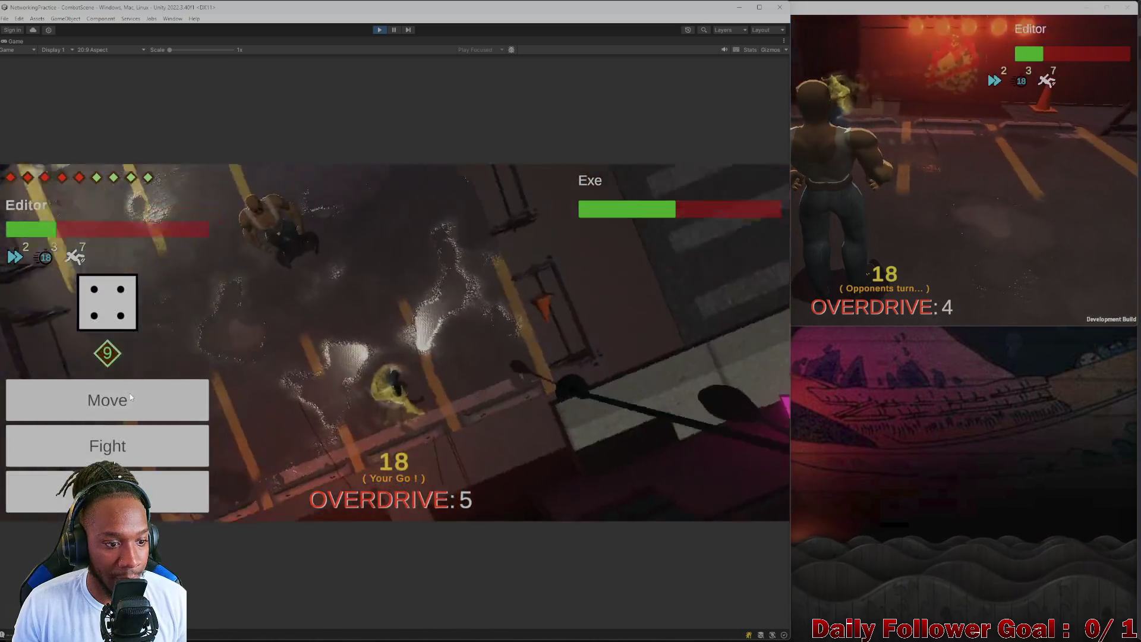
click(129, 393)
click(309, 415)
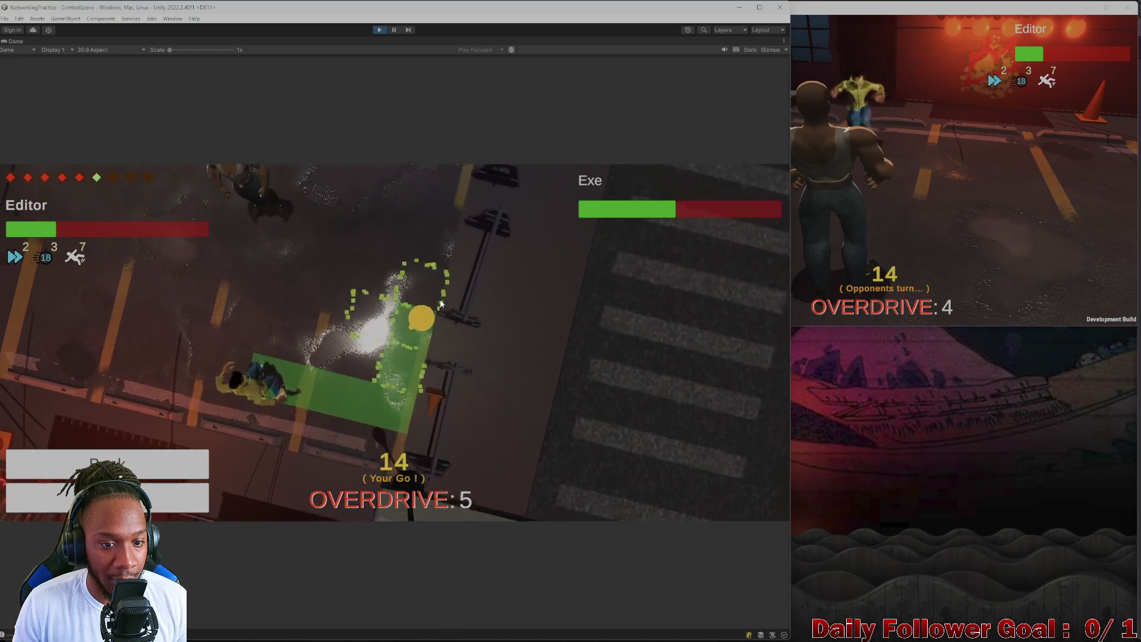
click(400, 365)
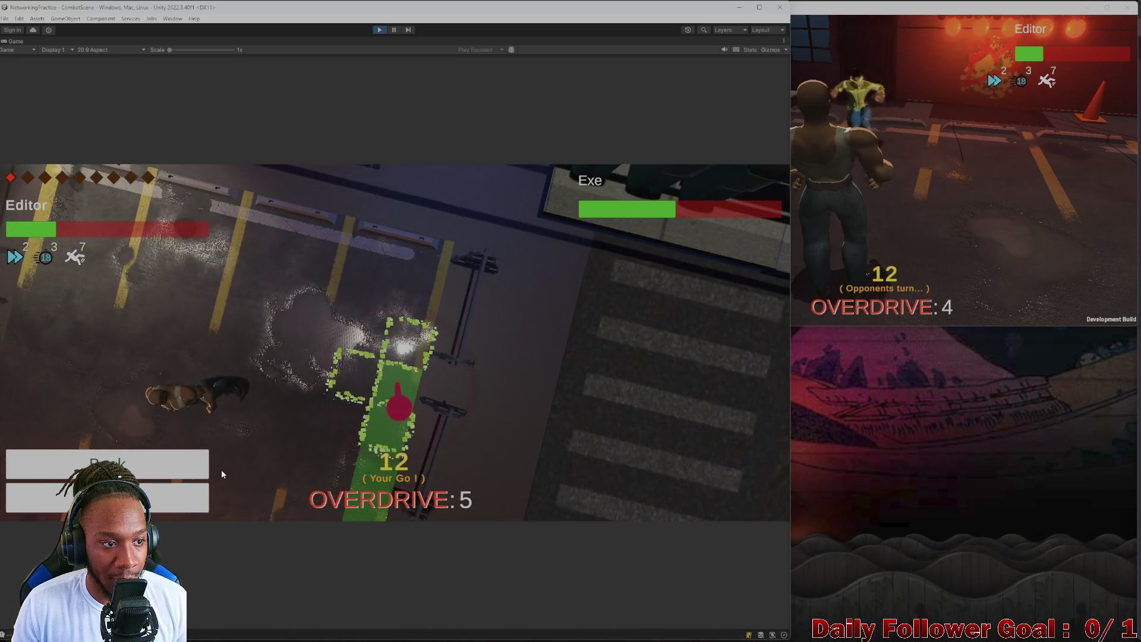
click(169, 498)
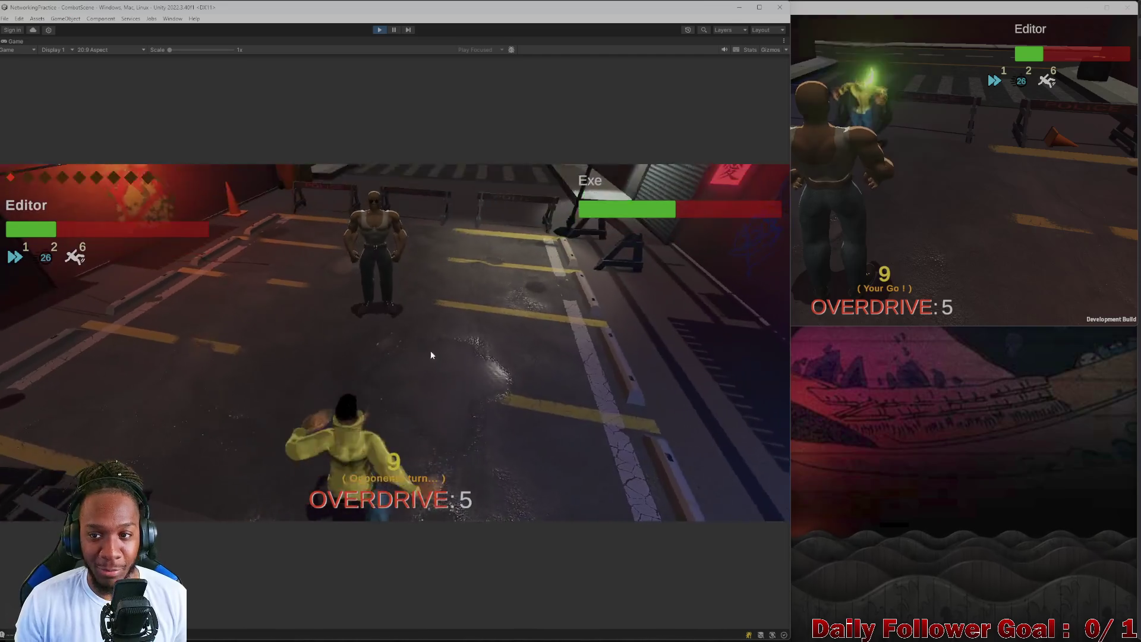
- In the build, roll, attack the opponent, move the fighter, and end Exe's turn
click(951, 206)
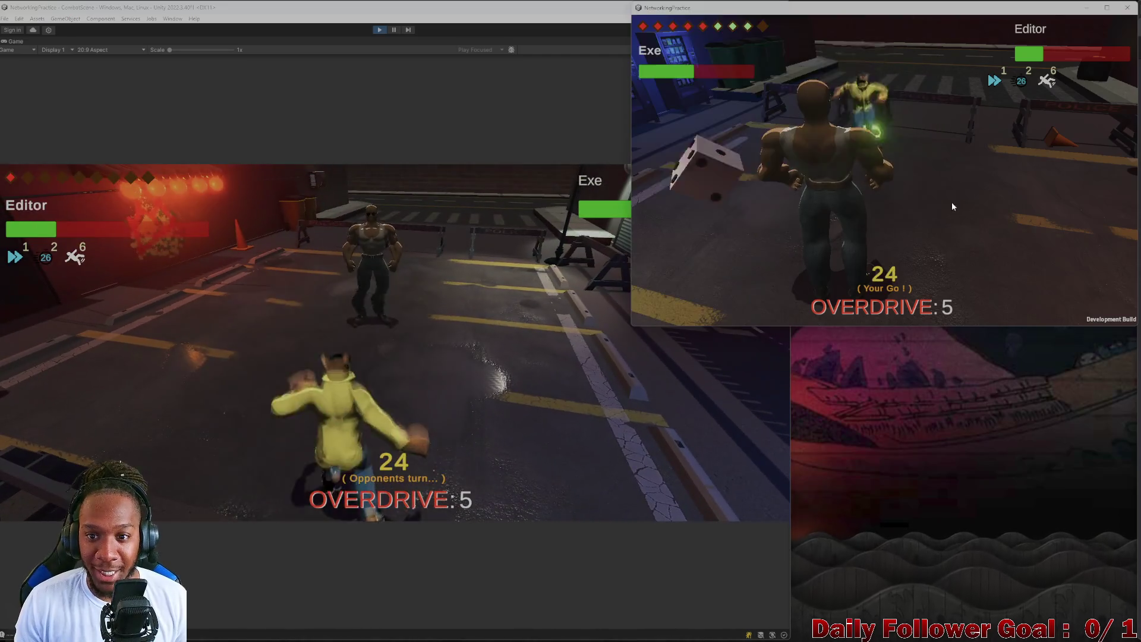
click(706, 168)
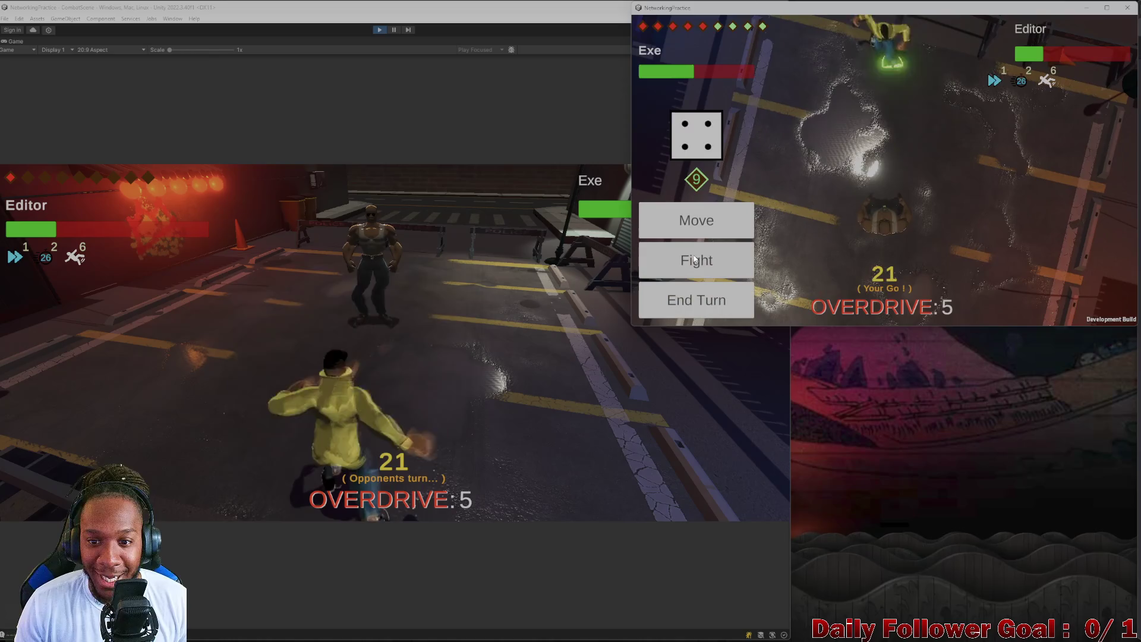
click(694, 256)
click(702, 304)
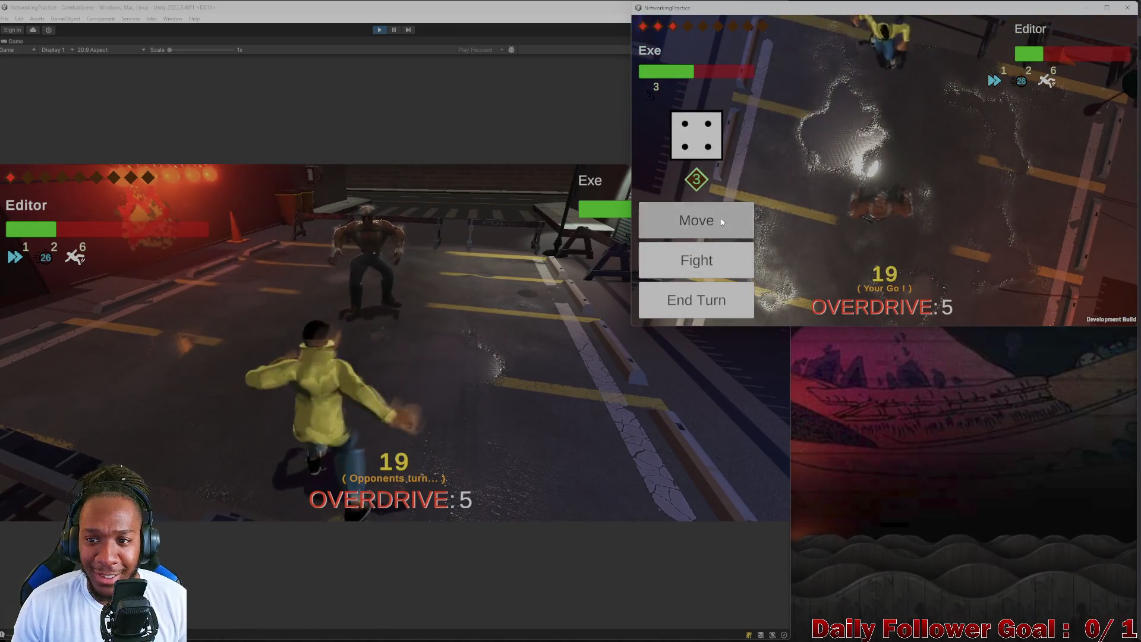
click(716, 219)
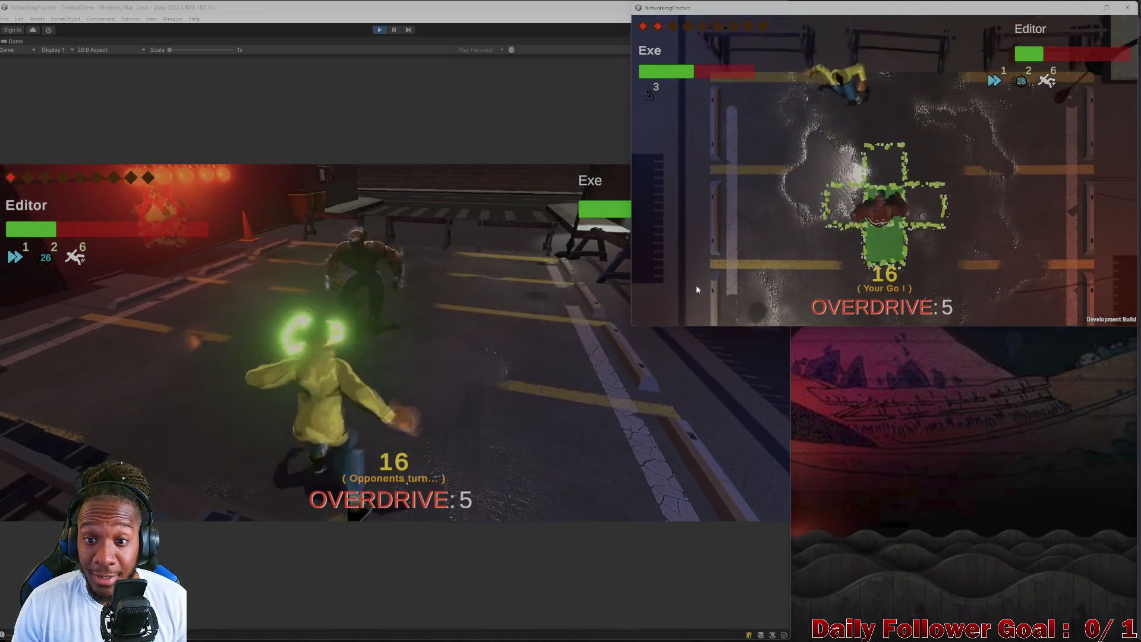
click(707, 306)
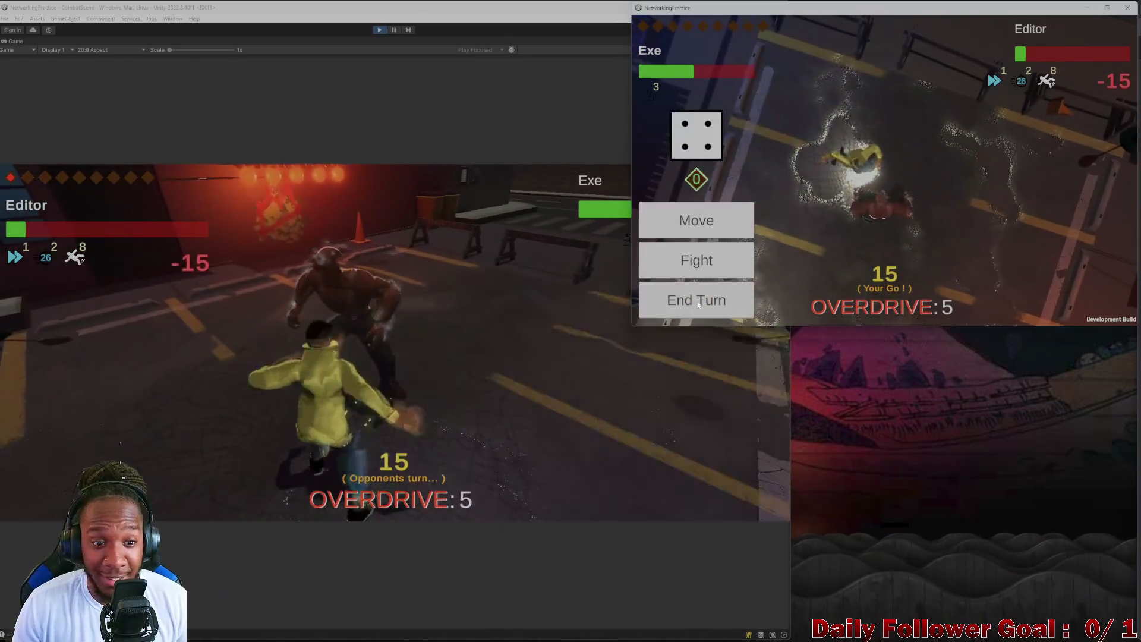
click(707, 304)
- Move the Editor fighter twice, then finish Exe with a Quick Punch to win the match
click(205, 354)
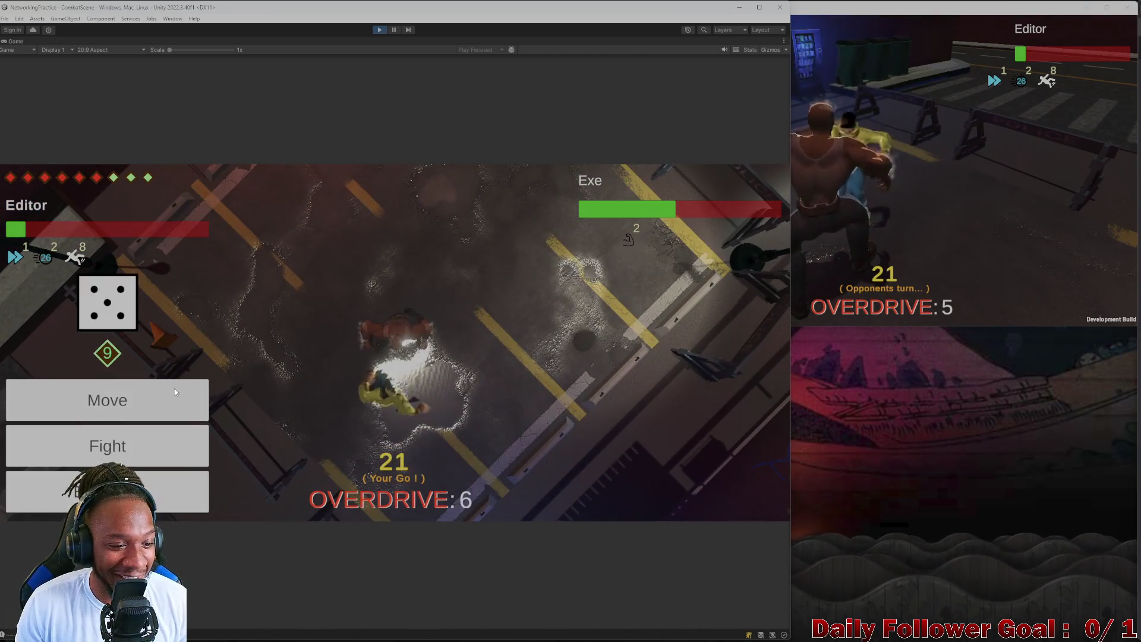
click(107, 399)
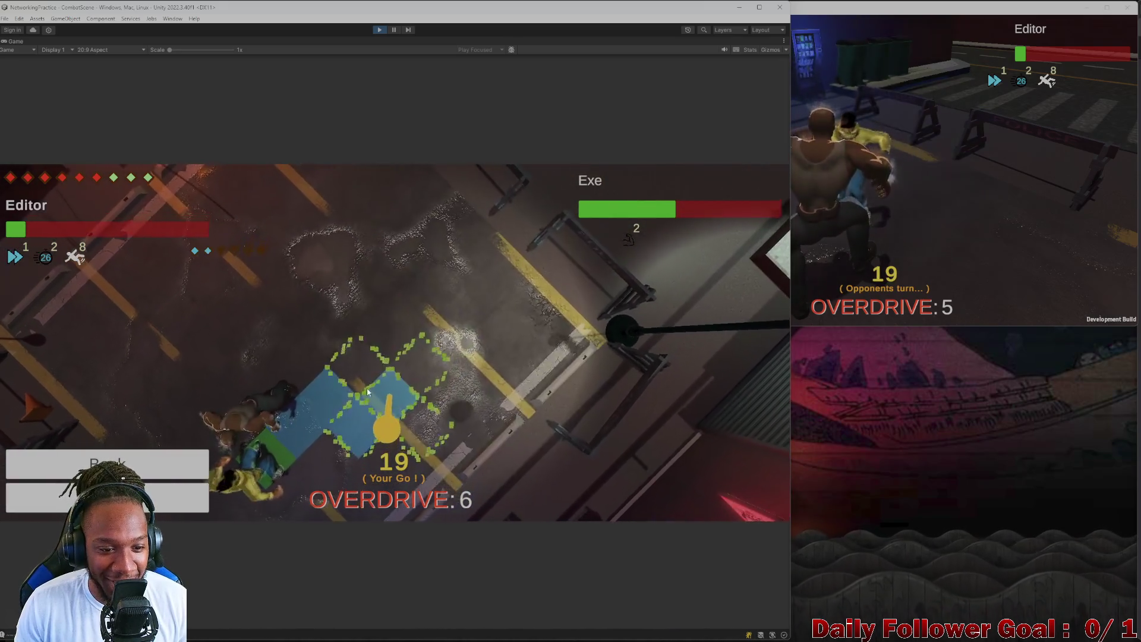
click(170, 502)
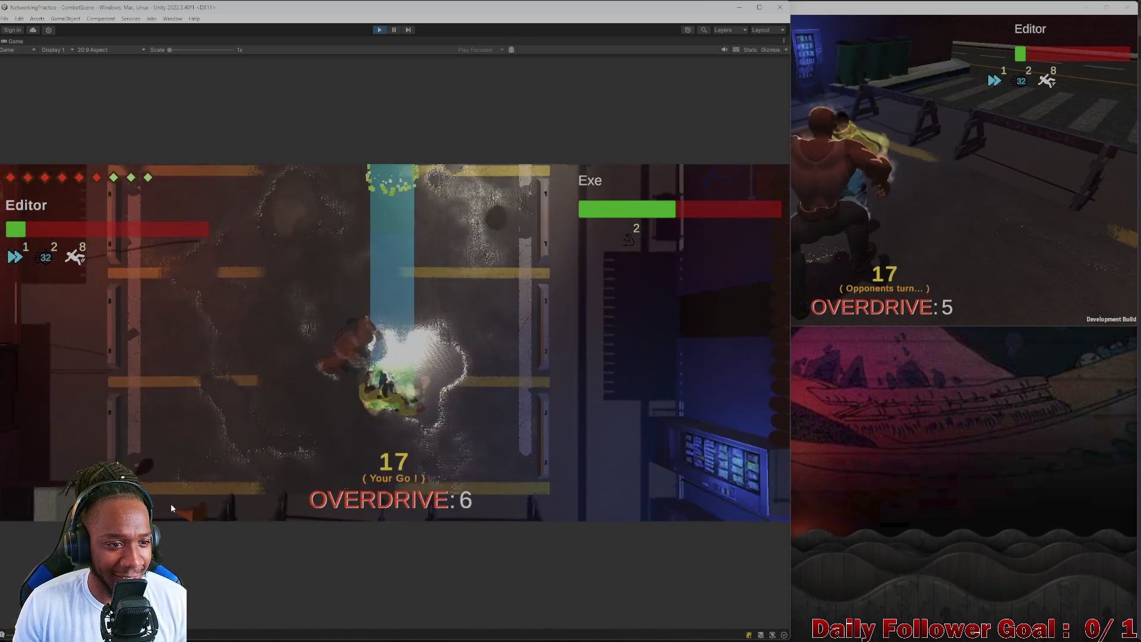
click(135, 420)
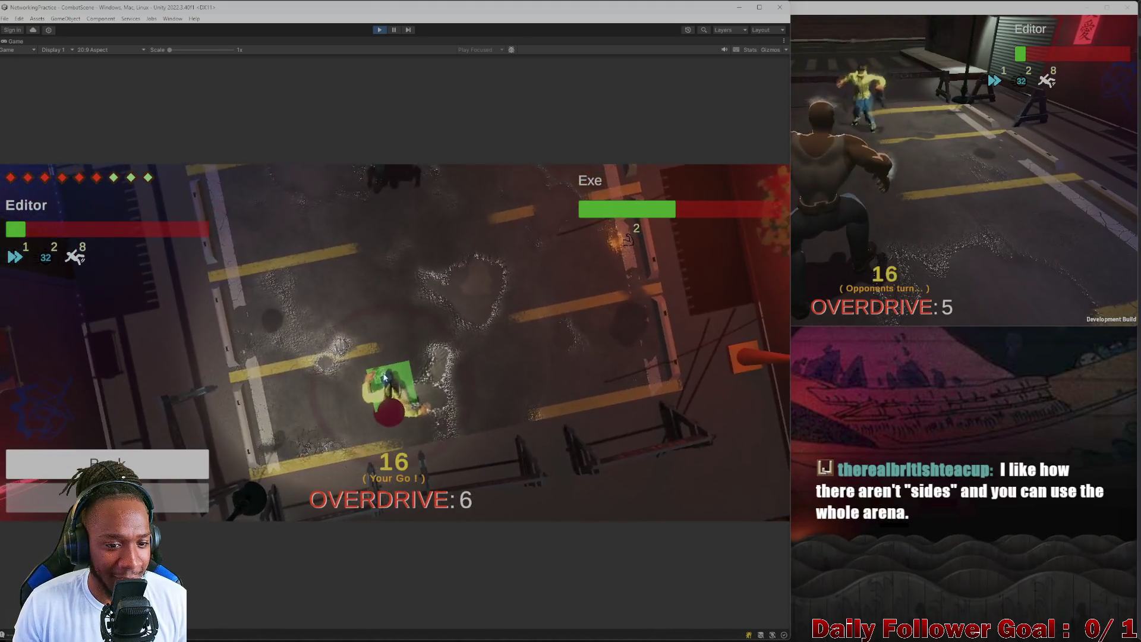
click(372, 299)
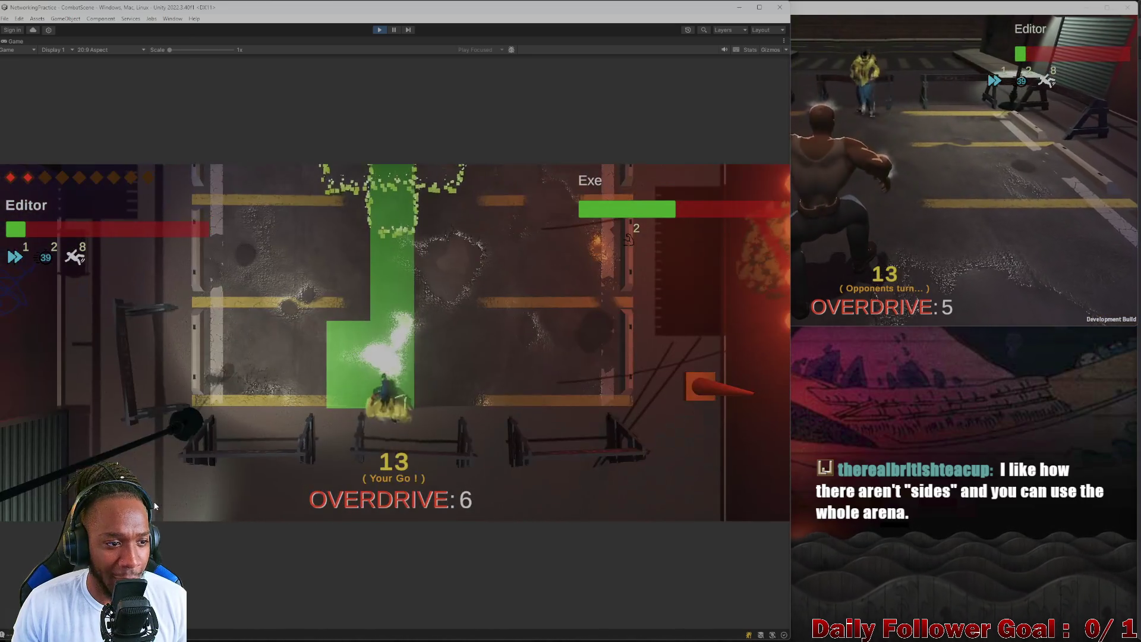
click(94, 453)
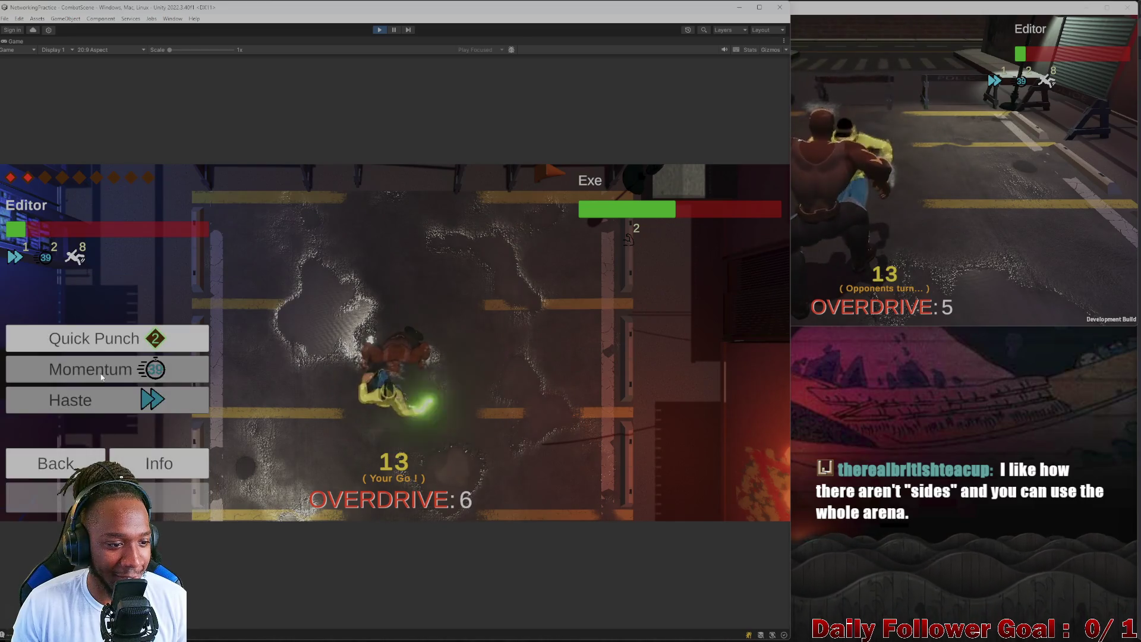
click(107, 336)
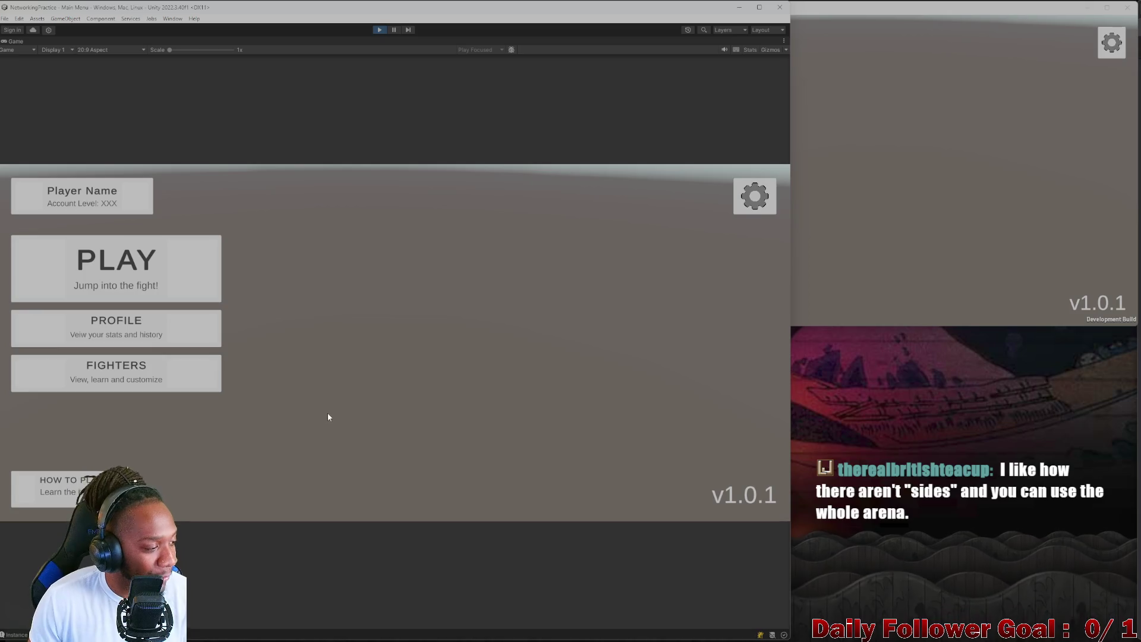
- Close the NetworkingPractice build client window
click(858, 298)
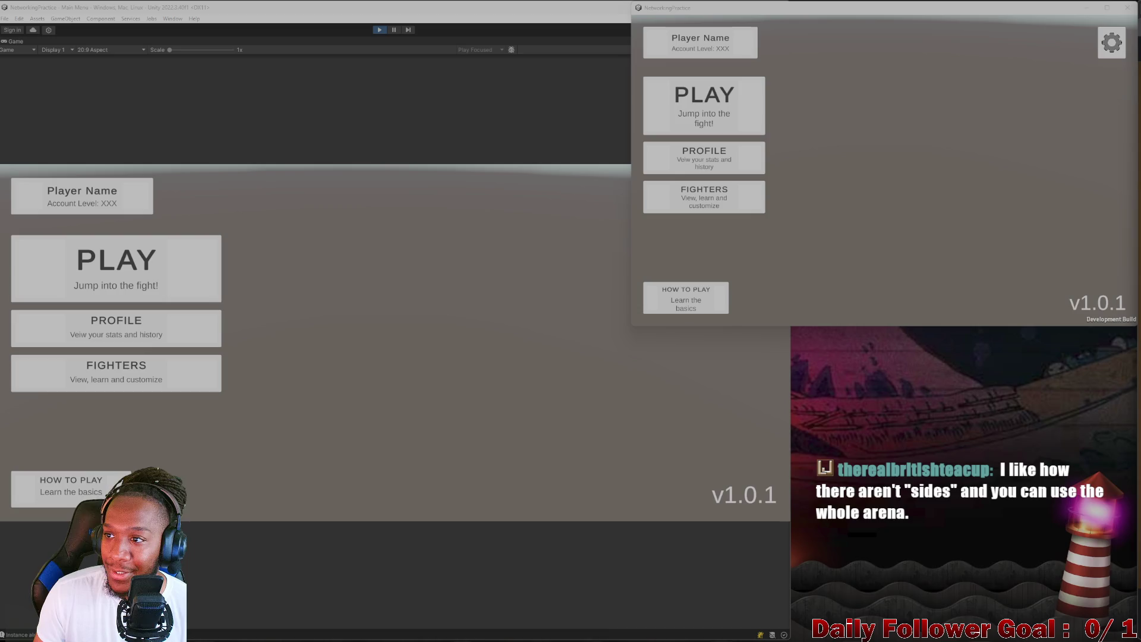
click(1116, 20)
click(1127, 8)
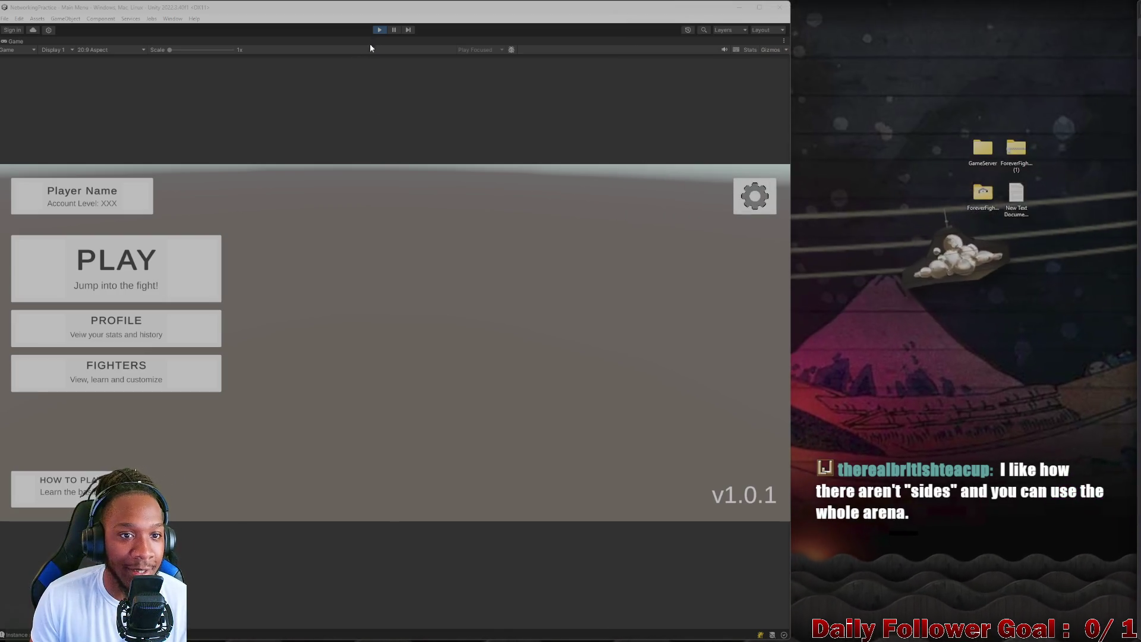
- Exit play mode in the Unity editor, clear the Console messages, and return to ZBrush
click(379, 30)
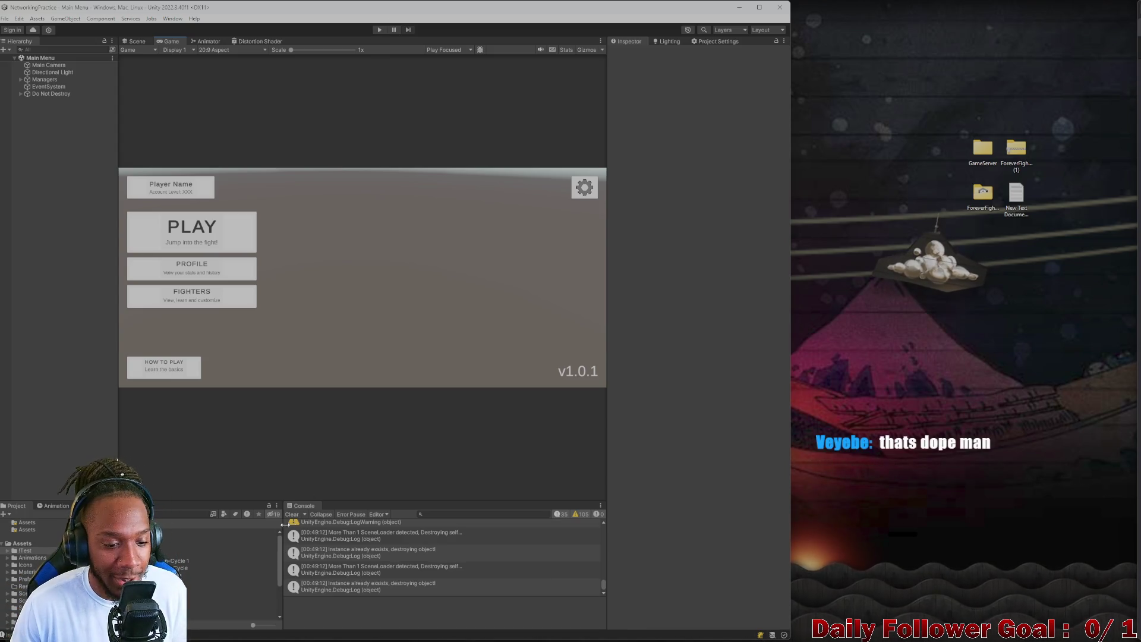
click(295, 515)
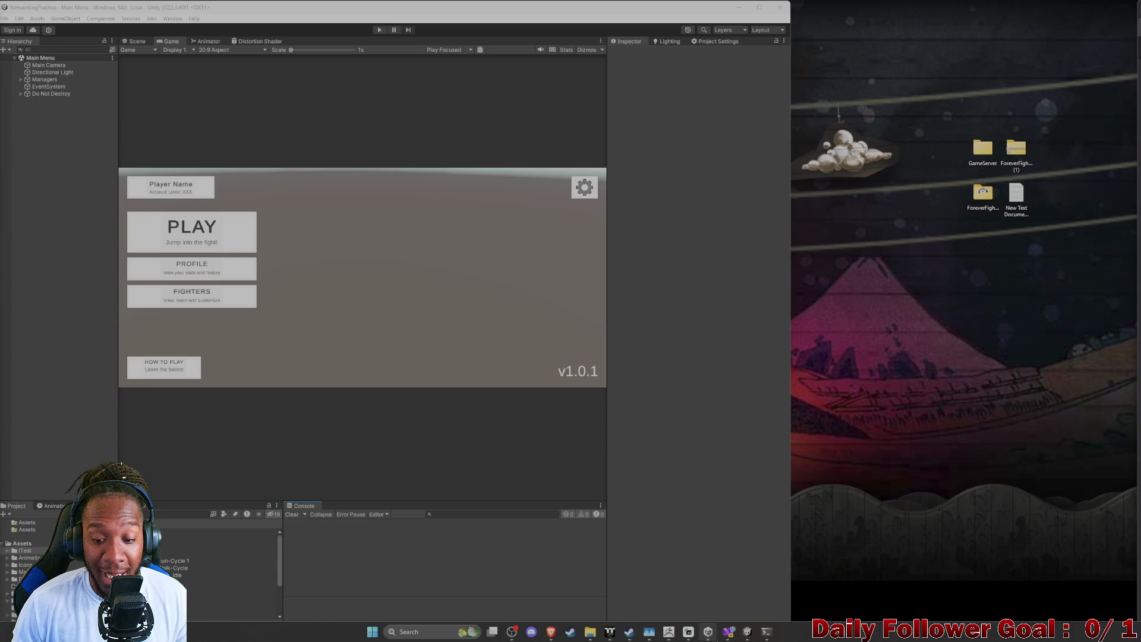
mouse_move(708, 632)
click(628, 633)
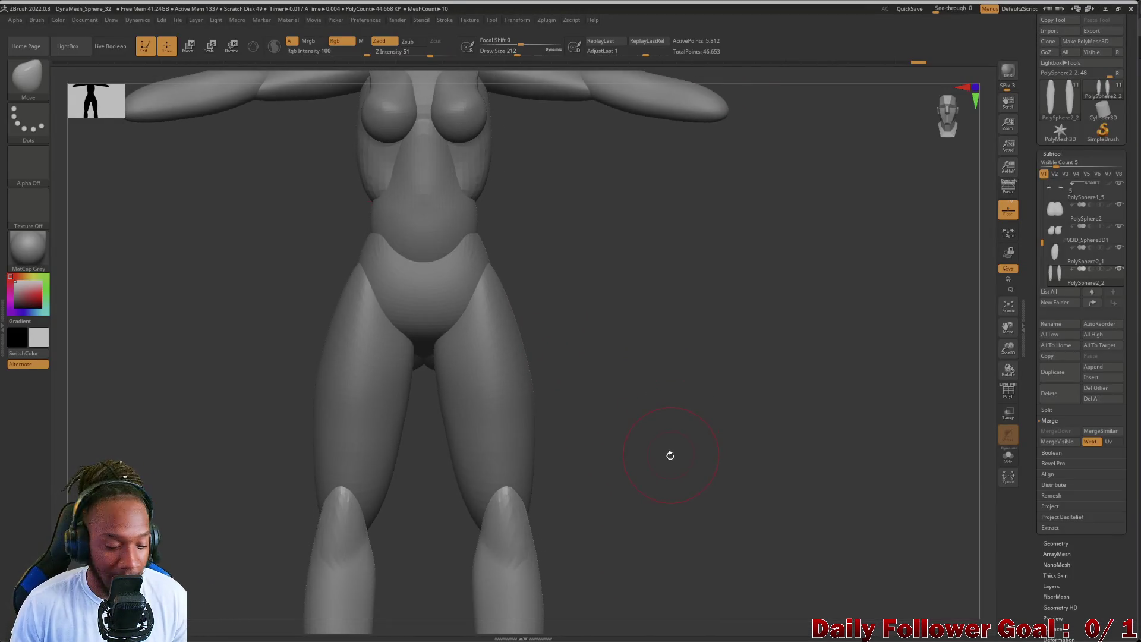
- Rotate the figure's left leg slightly with Transpose Rotate, then return to Draw mode
scroll(663, 466, down, 5)
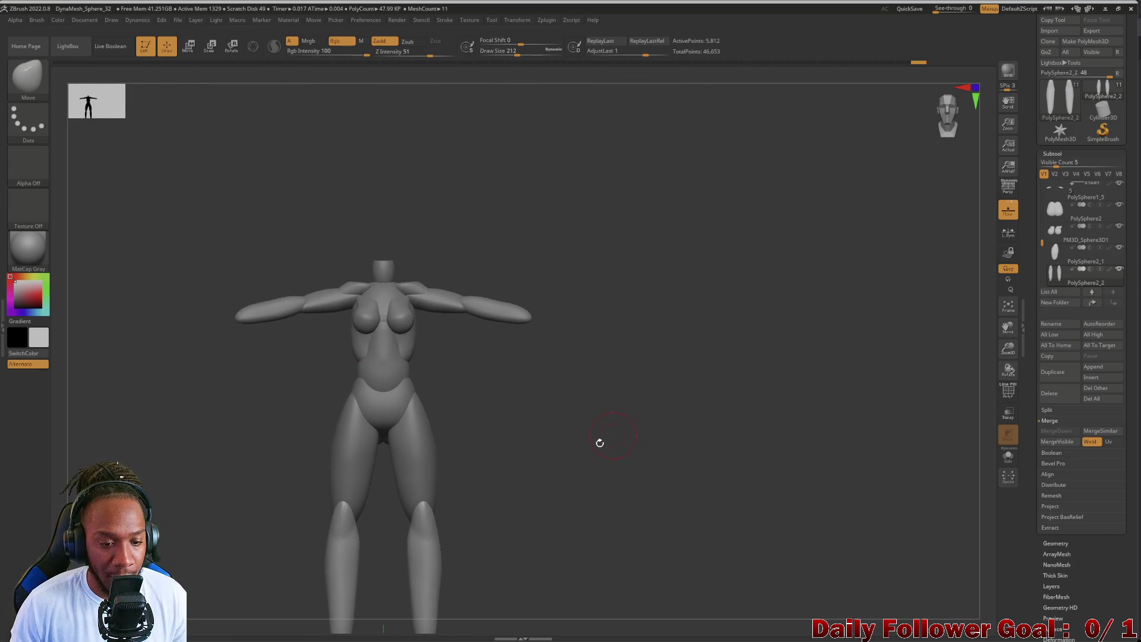
mouse_move(582, 413)
mouse_down()
mouse_move(588, 466)
mouse_move(542, 517)
mouse_move(520, 410)
mouse_move(469, 436)
mouse_move(466, 476)
mouse_move(427, 538)
mouse_move(425, 614)
mouse_up()
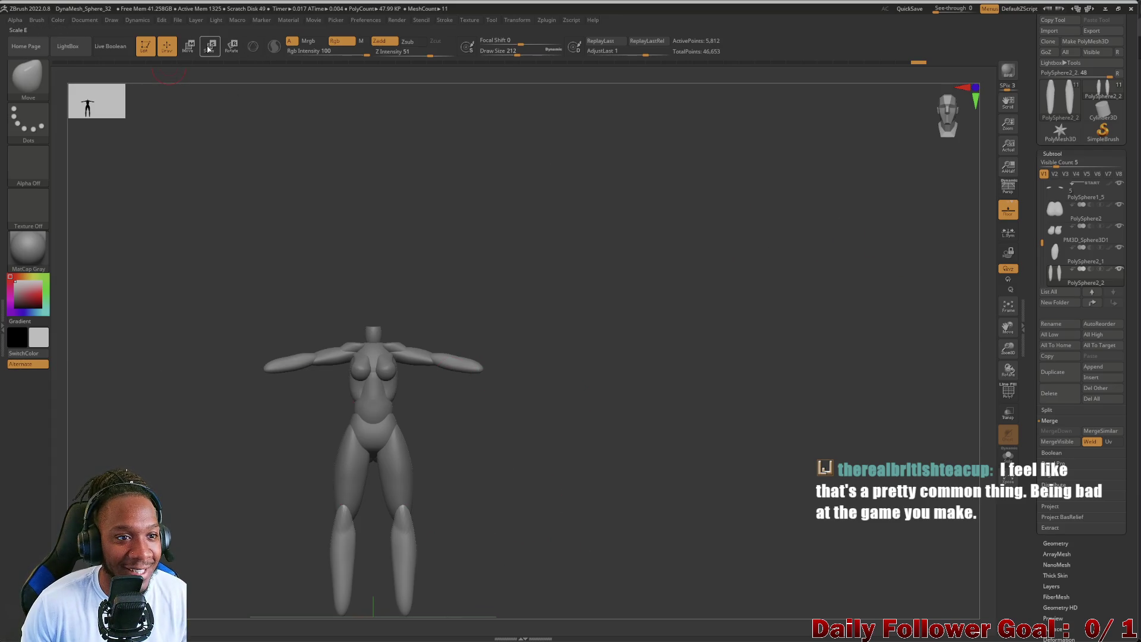
click(231, 47)
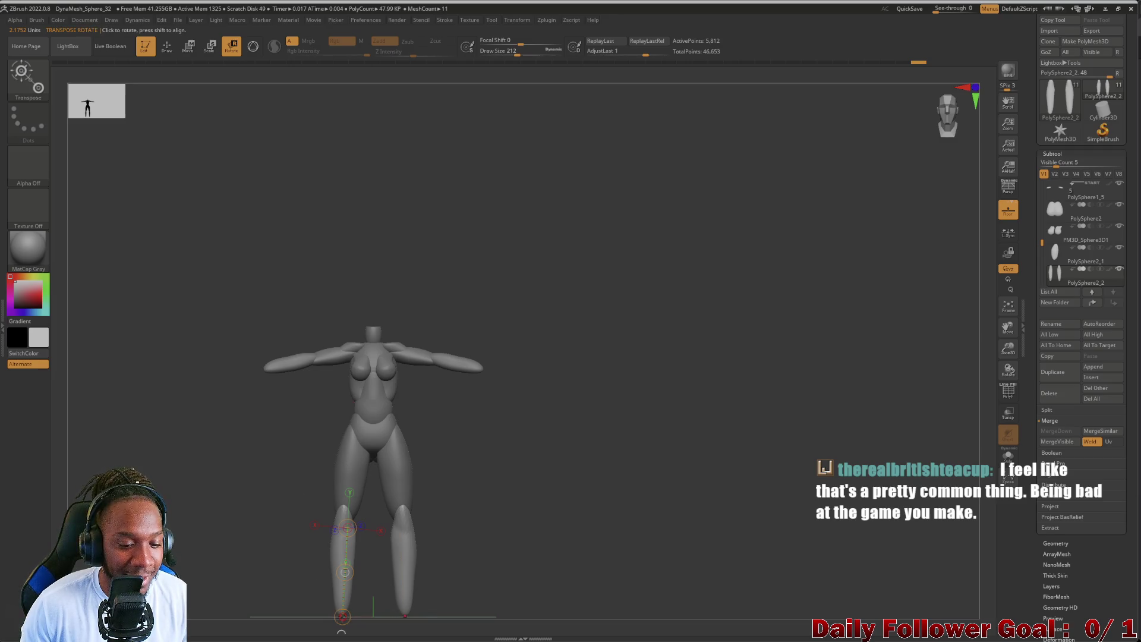
drag(342, 616, 328, 614)
click(167, 46)
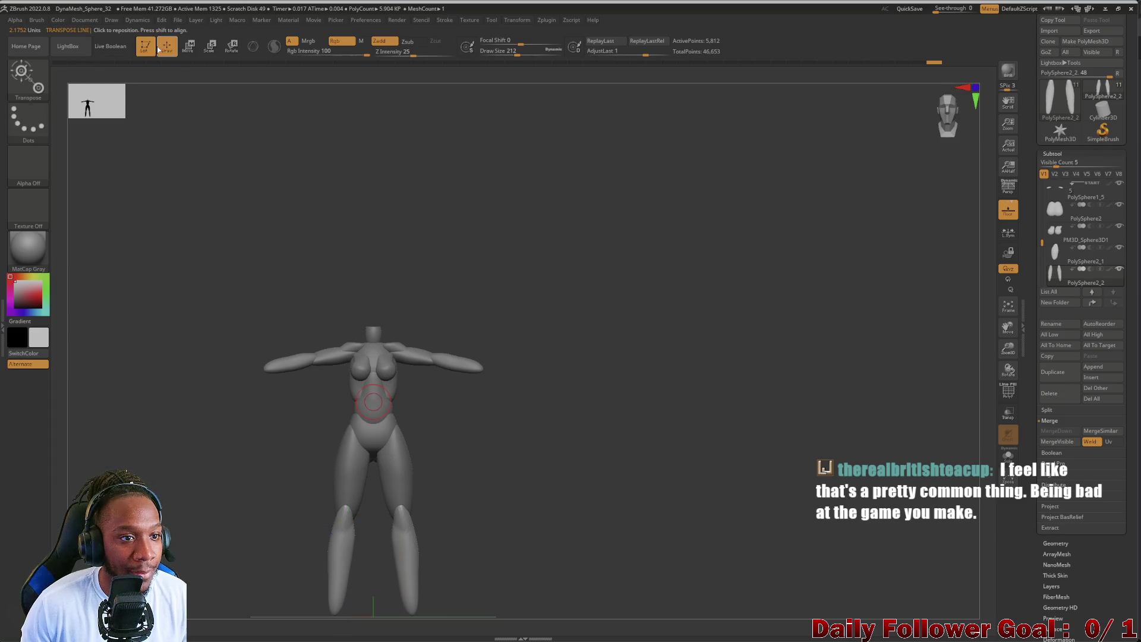
mouse_move(507, 517)
mouse_down()
mouse_move(472, 539)
mouse_move(339, 547)
mouse_move(250, 529)
mouse_up()
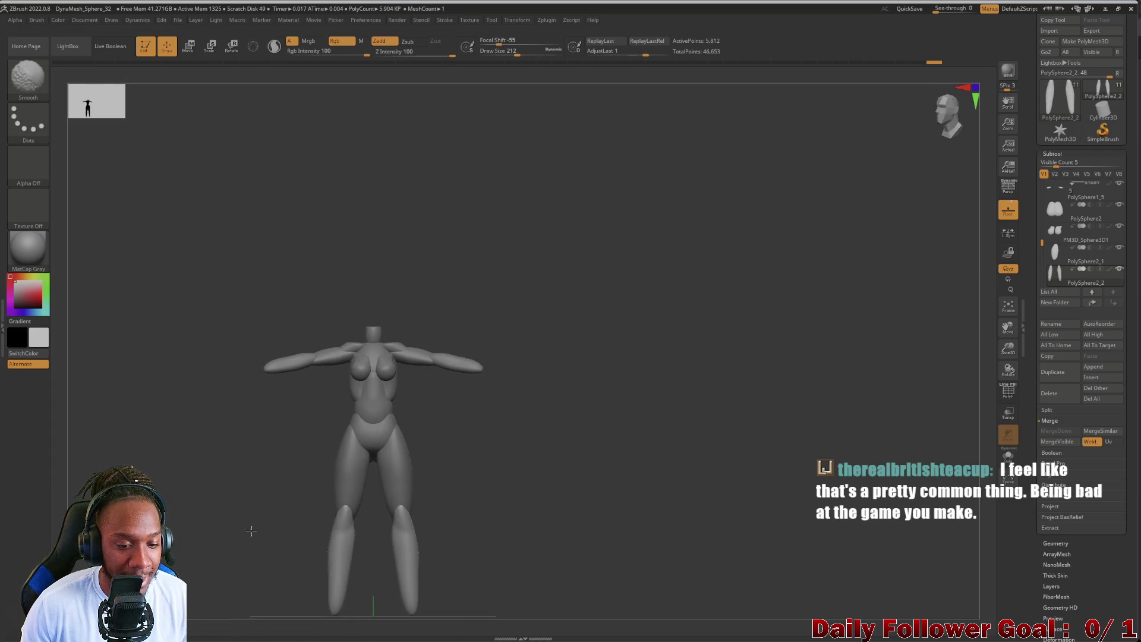
mouse_move(273, 573)
mouse_down()
mouse_move(315, 581)
mouse_move(197, 557)
mouse_move(210, 592)
mouse_move(173, 490)
mouse_up()
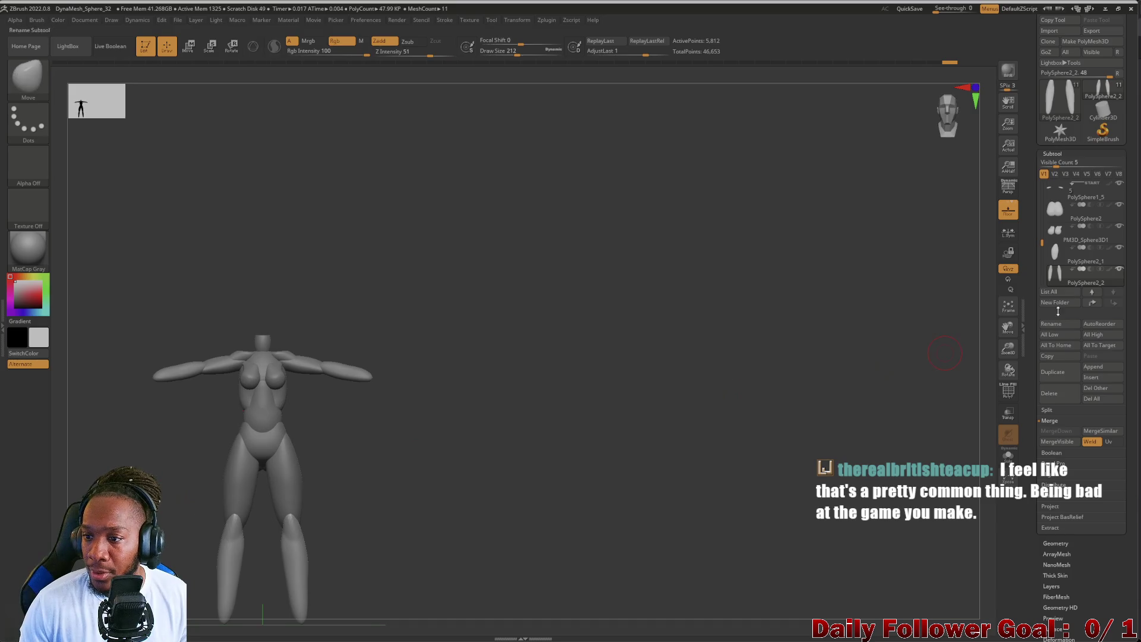
scroll(1057, 211, up, 4)
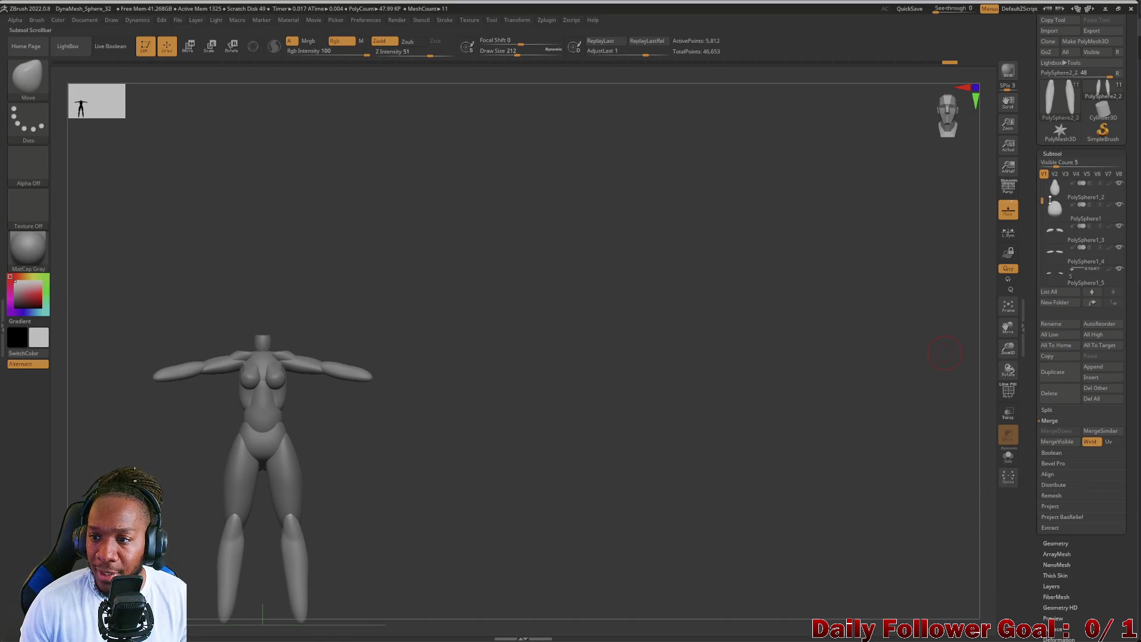
- Select the PolySphere1 subtool and zoom in to inspect the torso and hips
click(1063, 215)
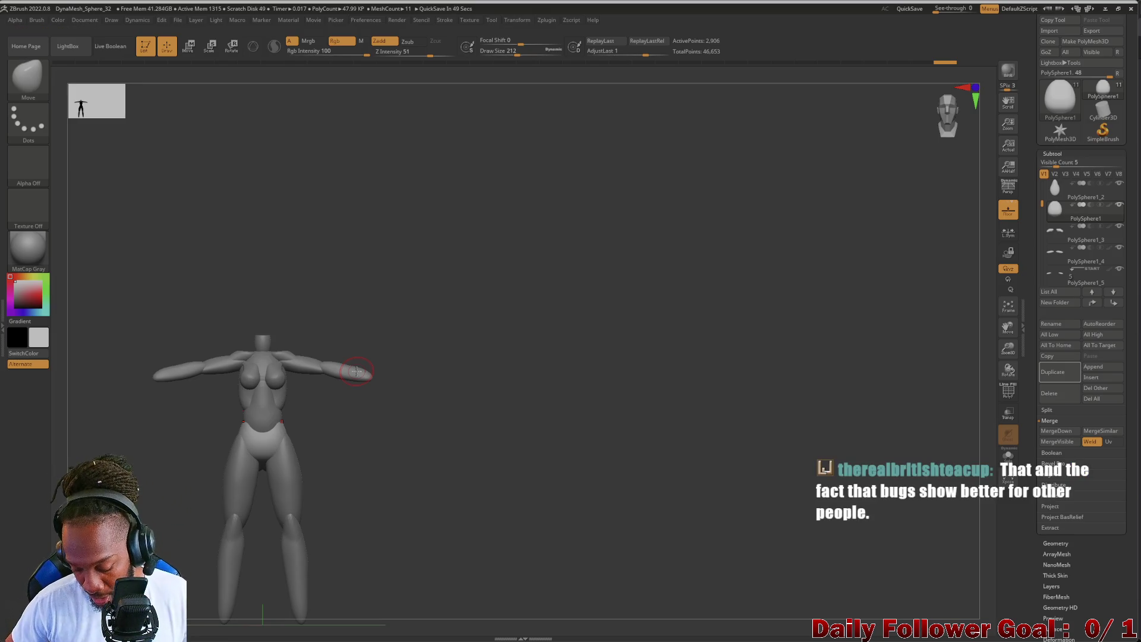
mouse_move(166, 454)
mouse_down()
mouse_move(217, 383)
mouse_move(184, 347)
mouse_move(204, 410)
mouse_move(240, 412)
mouse_move(183, 416)
mouse_up()
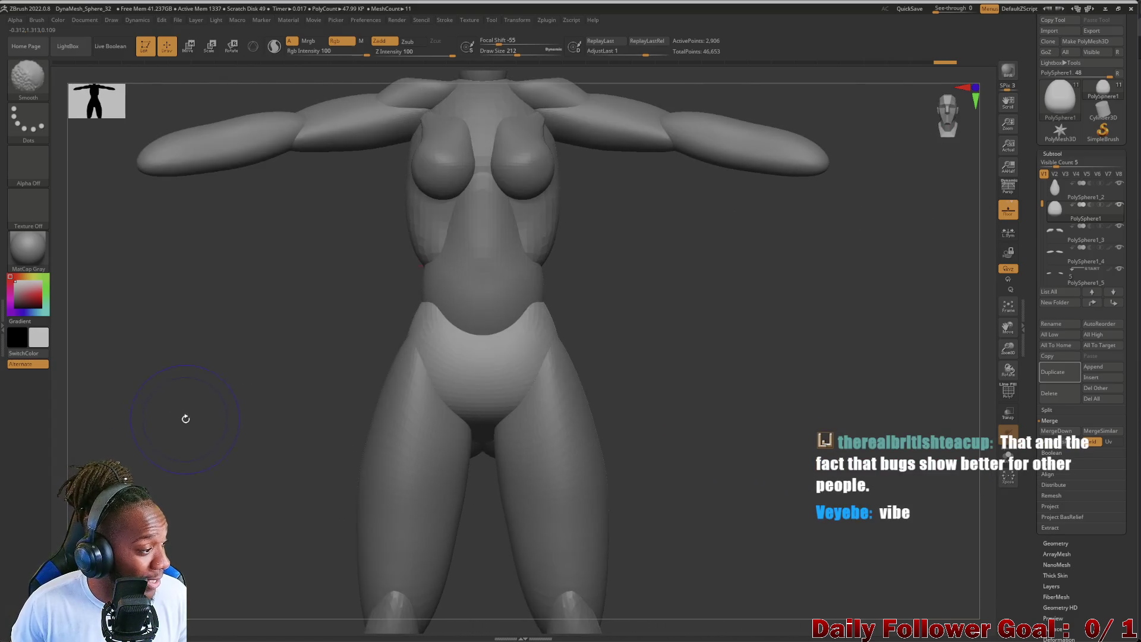
mouse_move(229, 382)
mouse_down()
mouse_move(219, 413)
mouse_move(145, 357)
mouse_move(212, 469)
mouse_up()
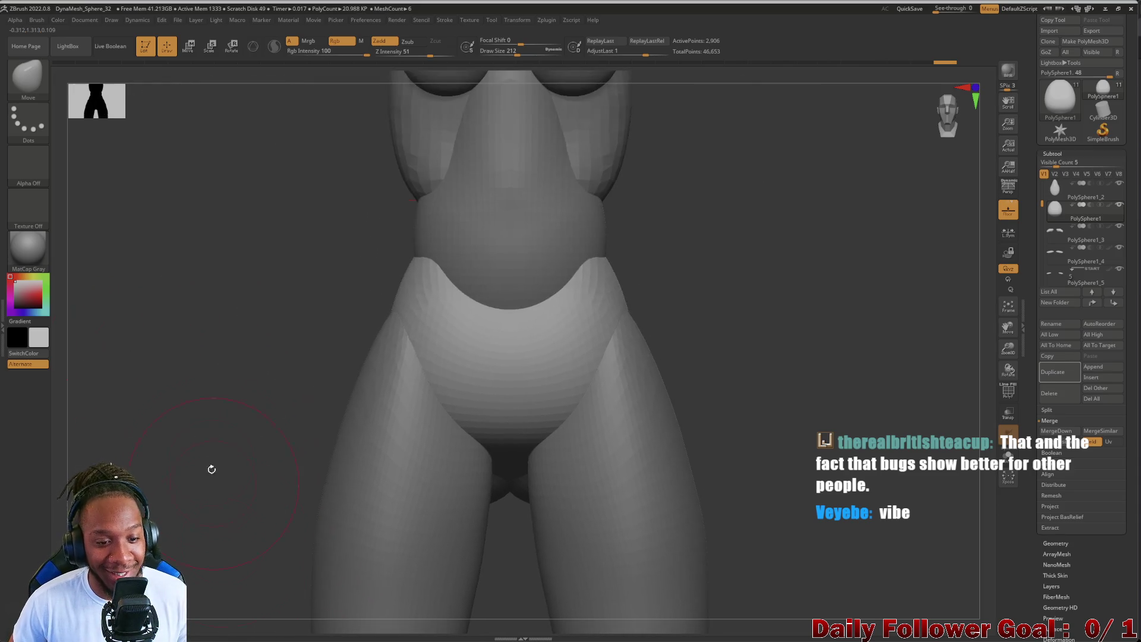
mouse_move(178, 385)
mouse_down()
mouse_move(184, 375)
mouse_move(217, 387)
mouse_up()
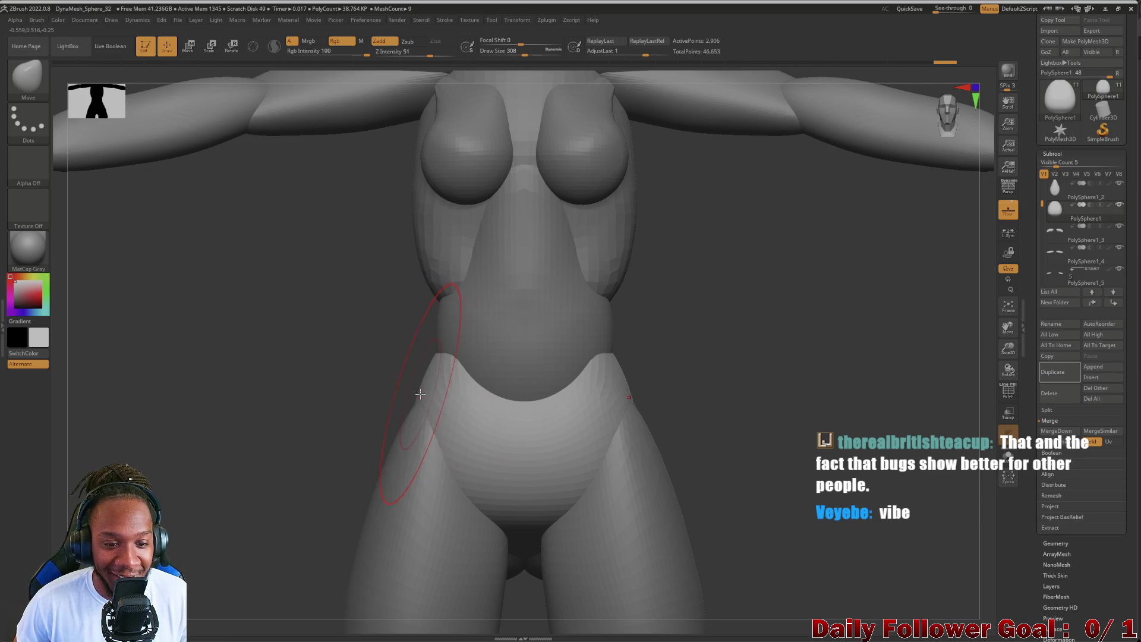
mouse_move(299, 389)
mouse_down()
mouse_move(380, 384)
mouse_move(257, 376)
mouse_up()
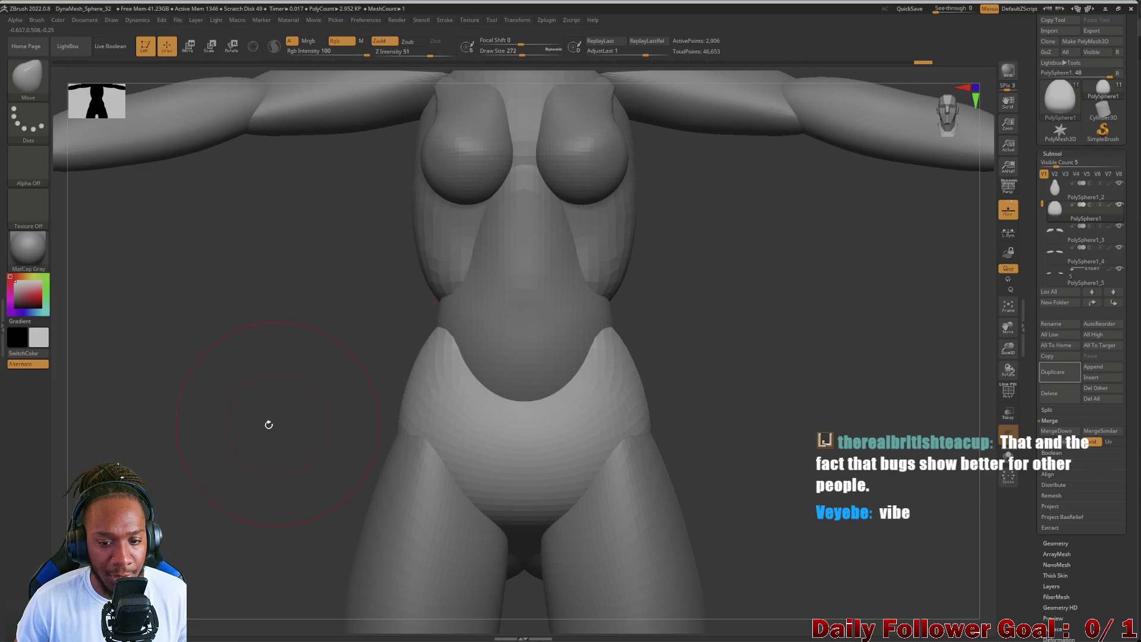
- Frame the whole figure and rotate it to check the side profile
key(f)
mouse_move(254, 326)
mouse_down()
mouse_move(301, 479)
mouse_move(221, 432)
mouse_move(181, 464)
mouse_move(262, 433)
mouse_move(229, 445)
mouse_move(234, 553)
mouse_move(178, 523)
mouse_move(158, 476)
mouse_move(148, 478)
mouse_move(196, 407)
mouse_move(145, 448)
mouse_move(208, 471)
mouse_move(166, 470)
mouse_move(227, 416)
mouse_move(237, 438)
mouse_move(208, 446)
mouse_move(244, 451)
mouse_move(206, 456)
mouse_move(255, 464)
mouse_move(256, 559)
mouse_move(270, 507)
mouse_move(186, 487)
mouse_move(217, 498)
mouse_move(229, 522)
mouse_up()
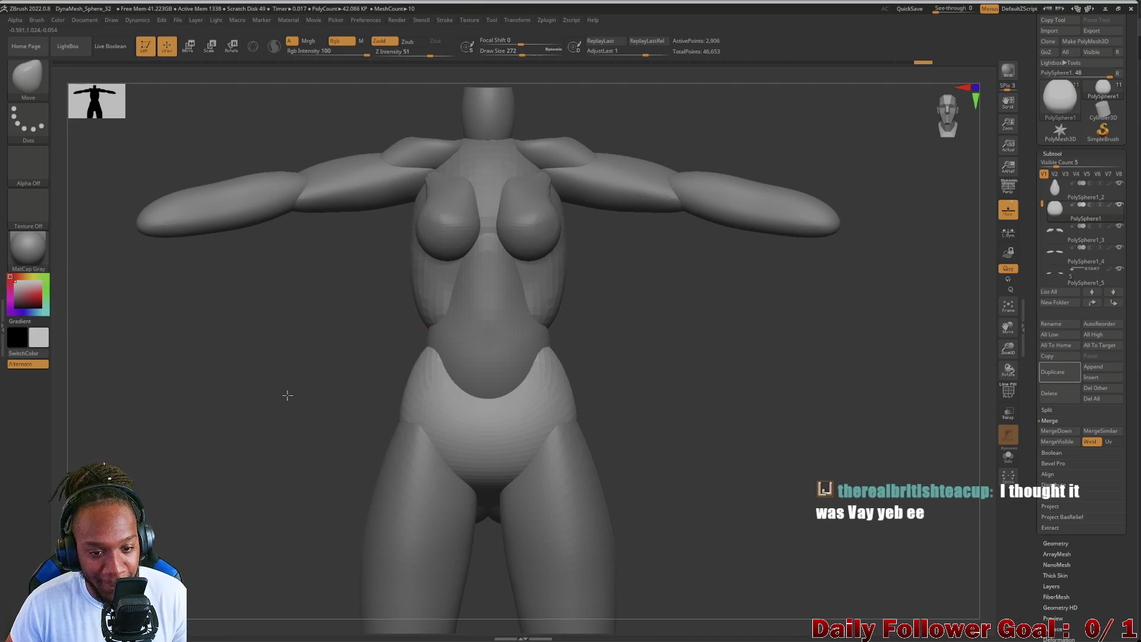
scroll(285, 395, down, 5)
mouse_move(265, 415)
mouse_down()
mouse_move(230, 438)
mouse_move(232, 454)
mouse_move(317, 441)
mouse_up()
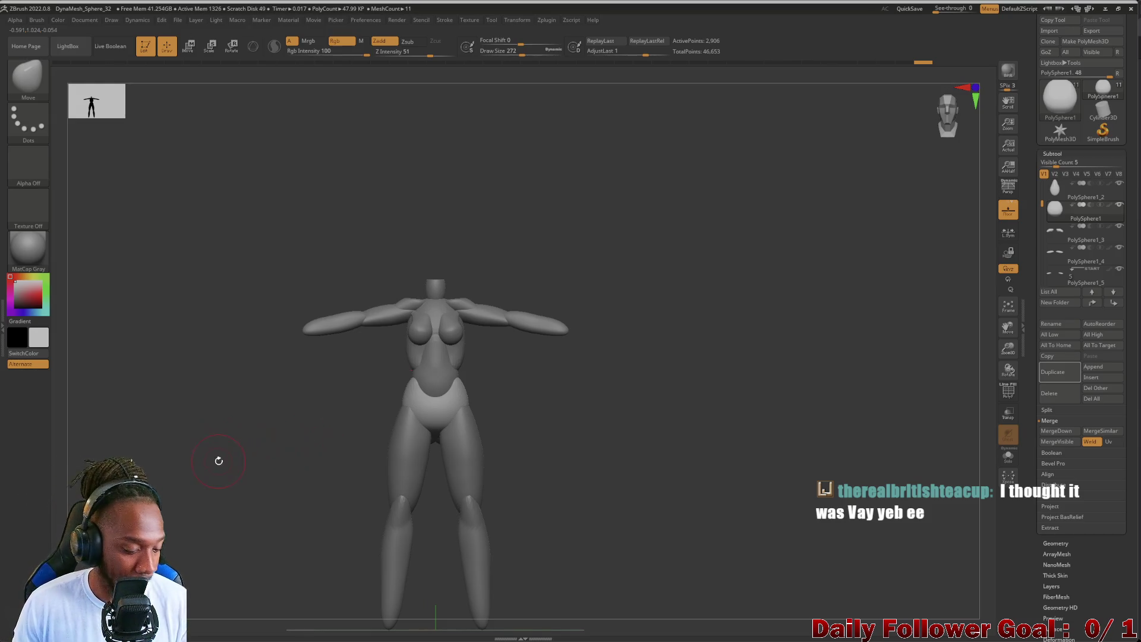
key(ctrl)
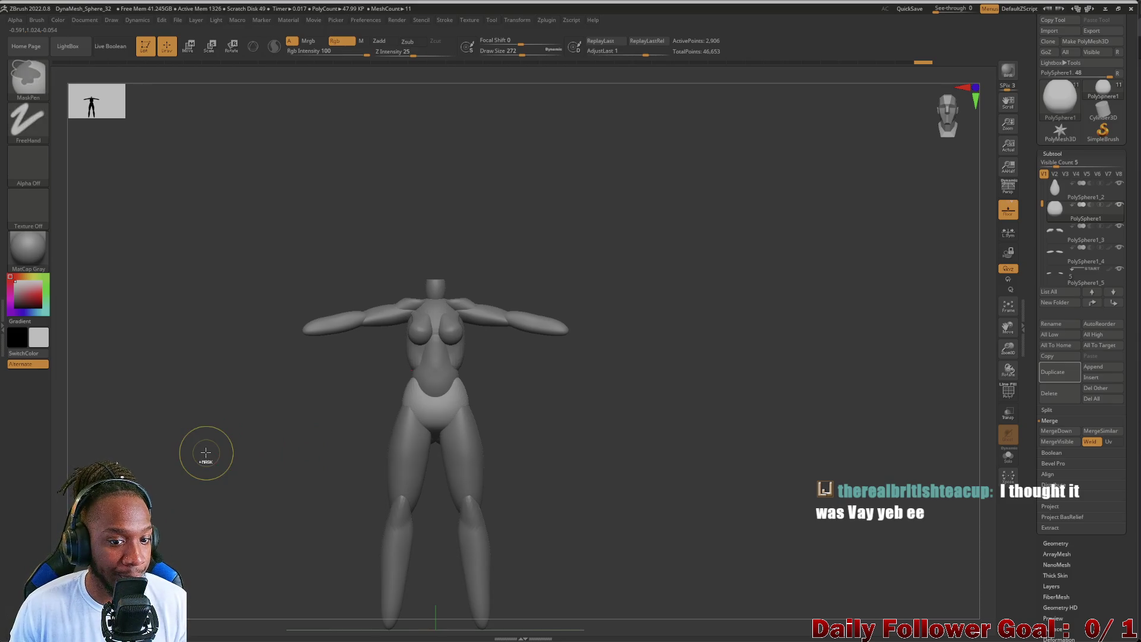